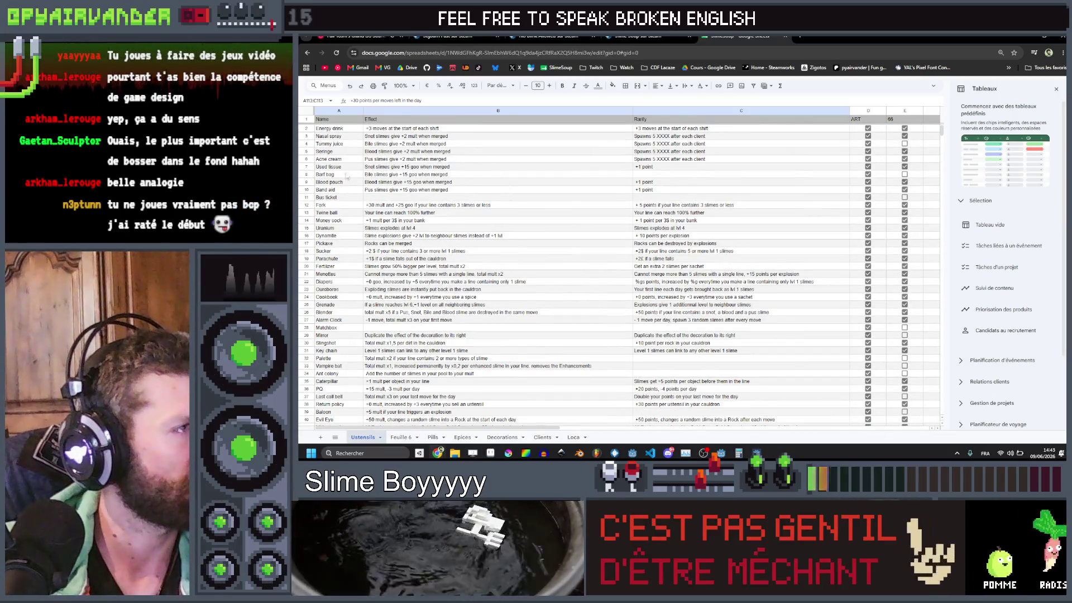
Step: Select the 'Alarm Clock' name in cell A27 to cut it
{"action": "scroll", "coordinate": [389, 199], "scroll_direction": "down", "scroll_amount": 5}
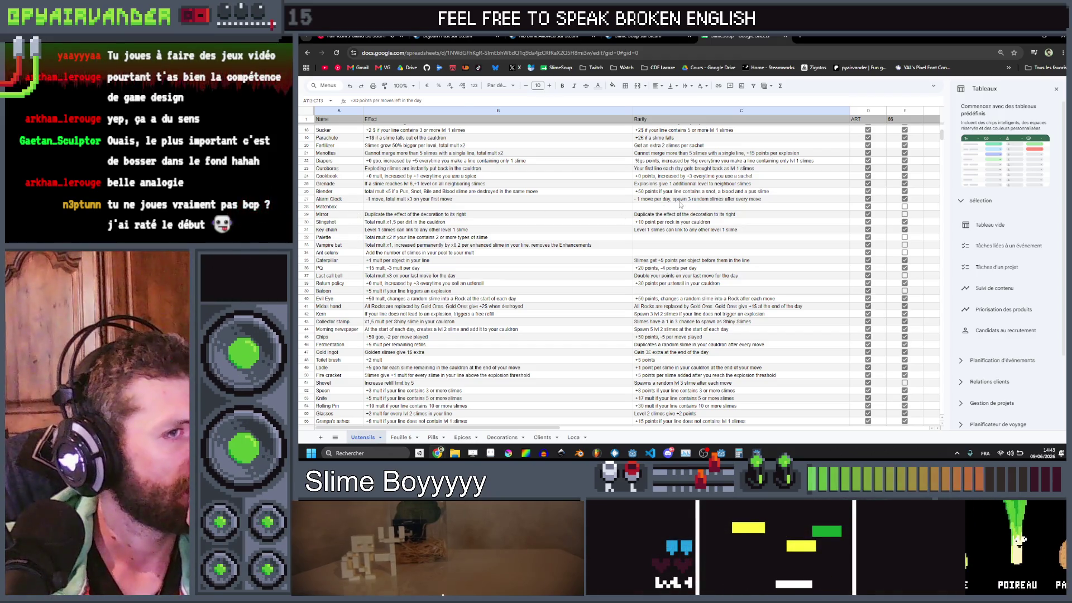
{"action": "left_click", "coordinate": [679, 201]}
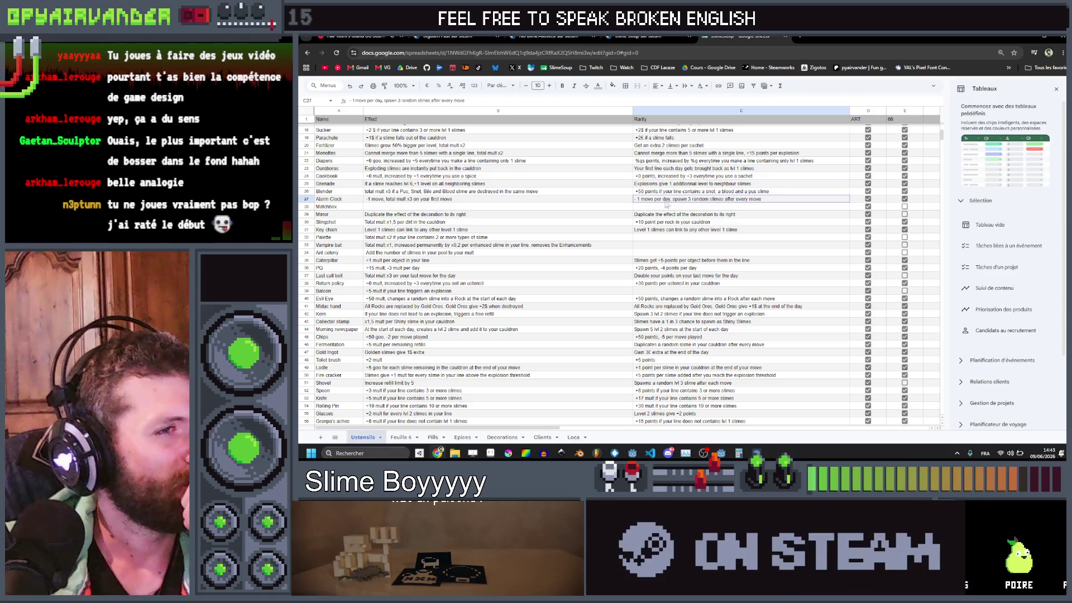
{"action": "left_click_drag", "start_coordinate": [679, 205], "coordinate": [300, 200]}
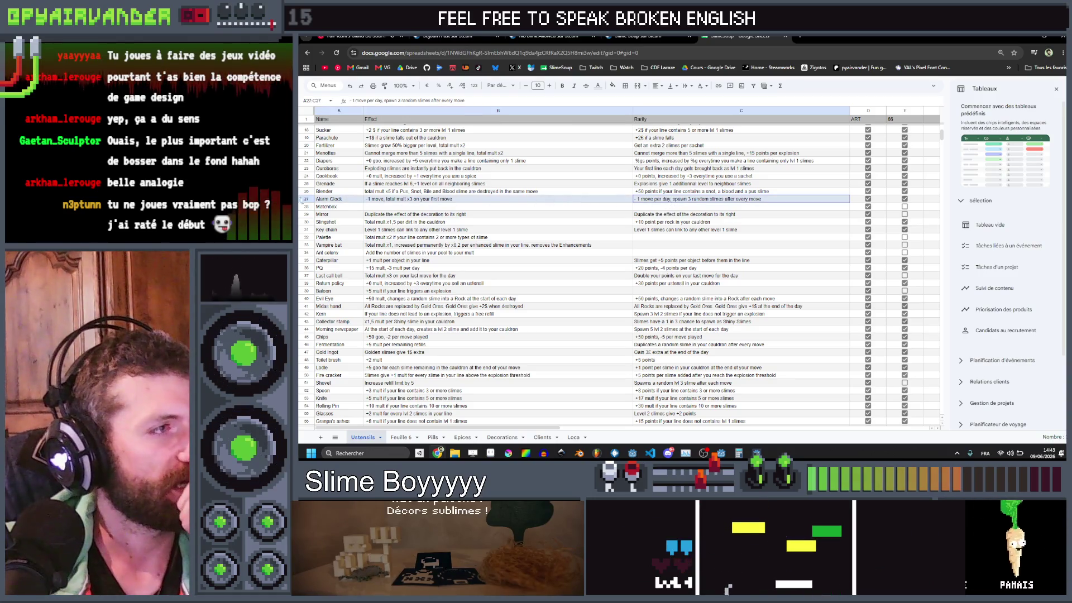
{"action": "left_click", "coordinate": [349, 201]}
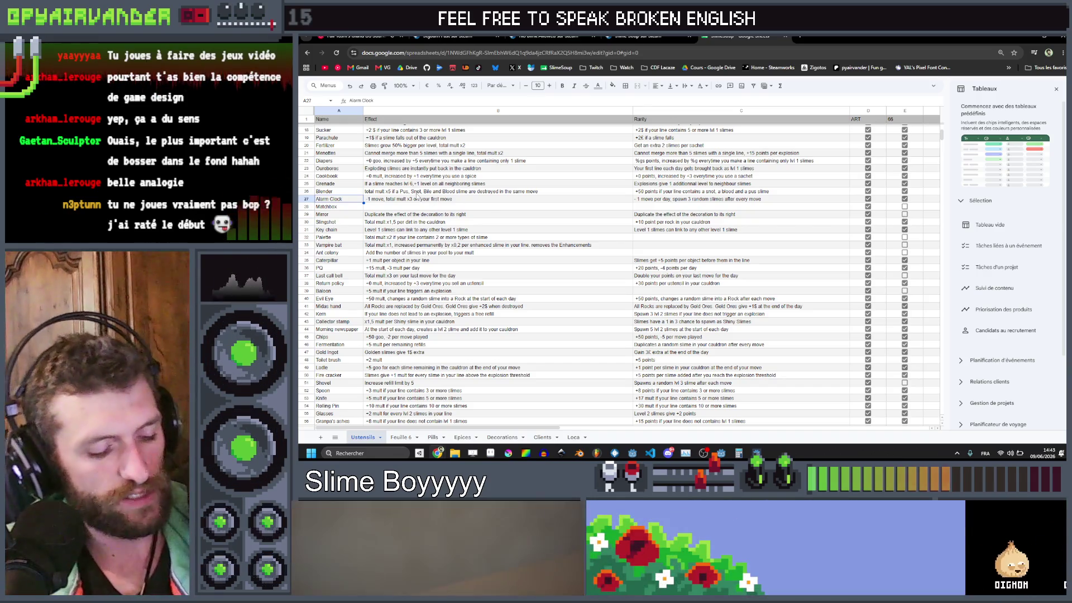
Step: Paste 'Alarm Clock' into the empty name cell A113, then check the emptied A27
{"action": "scroll", "coordinate": [339, 274], "scroll_direction": "down", "scroll_amount": 12}
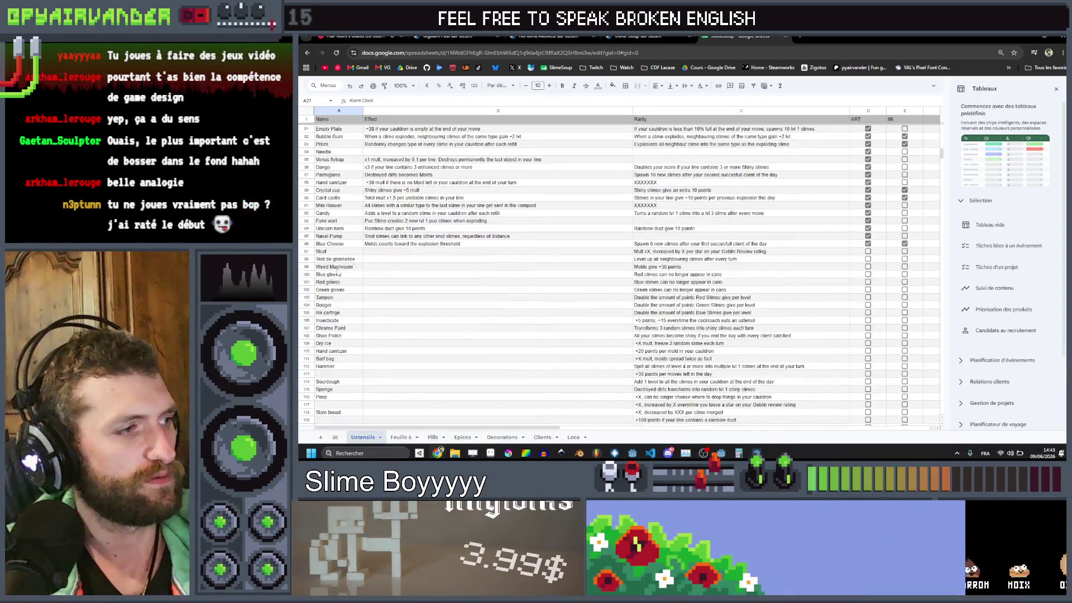
{"action": "scroll", "coordinate": [338, 274], "scroll_direction": "down", "scroll_amount": 1}
{"action": "left_click", "coordinate": [338, 333]}
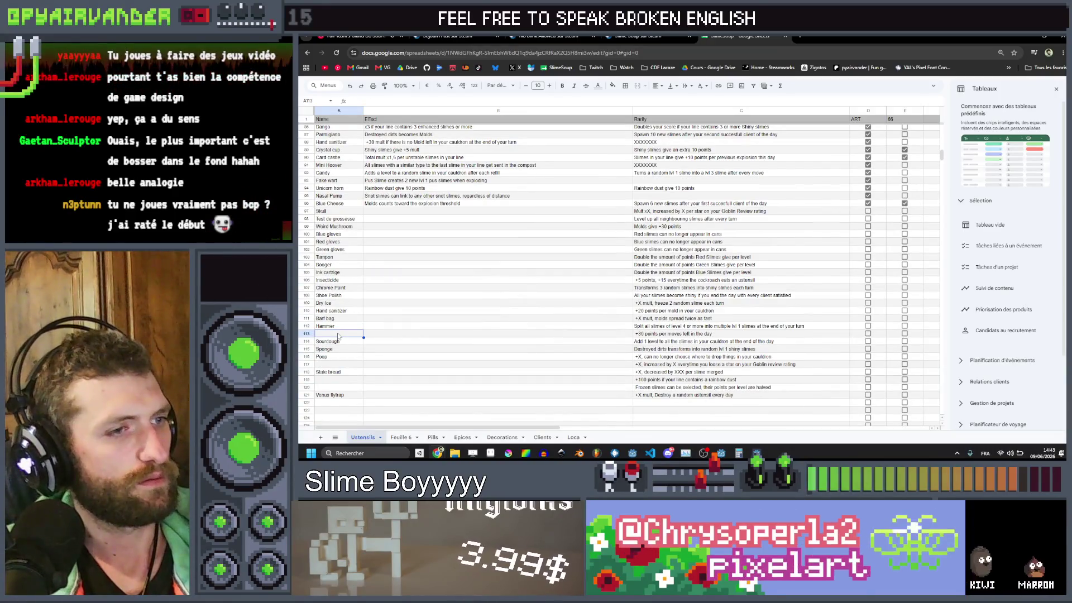
{"action": "type", "text": "Alarm Clock"}
{"action": "scroll", "coordinate": [432, 296], "scroll_direction": "up", "scroll_amount": 13}
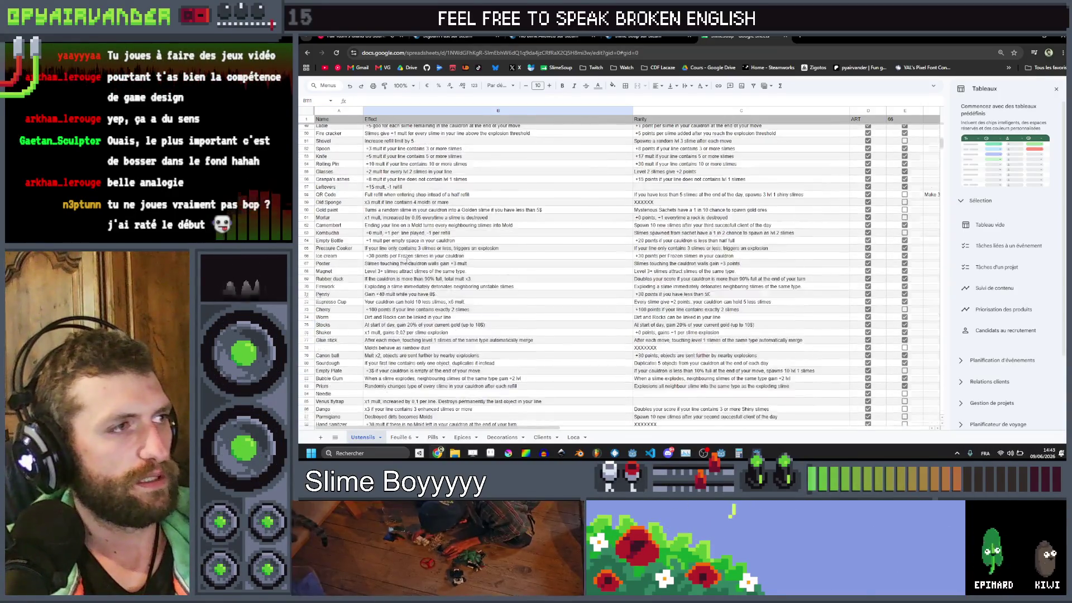
{"action": "left_click", "coordinate": [340, 200]}
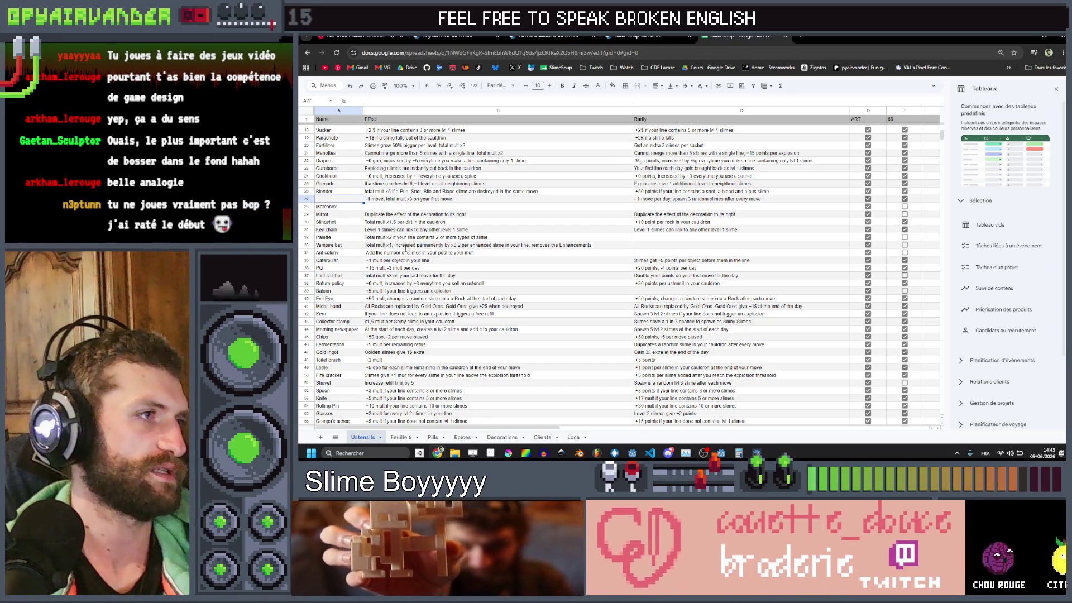
{"action": "scroll", "coordinate": [403, 253], "scroll_direction": "down", "scroll_amount": 12}
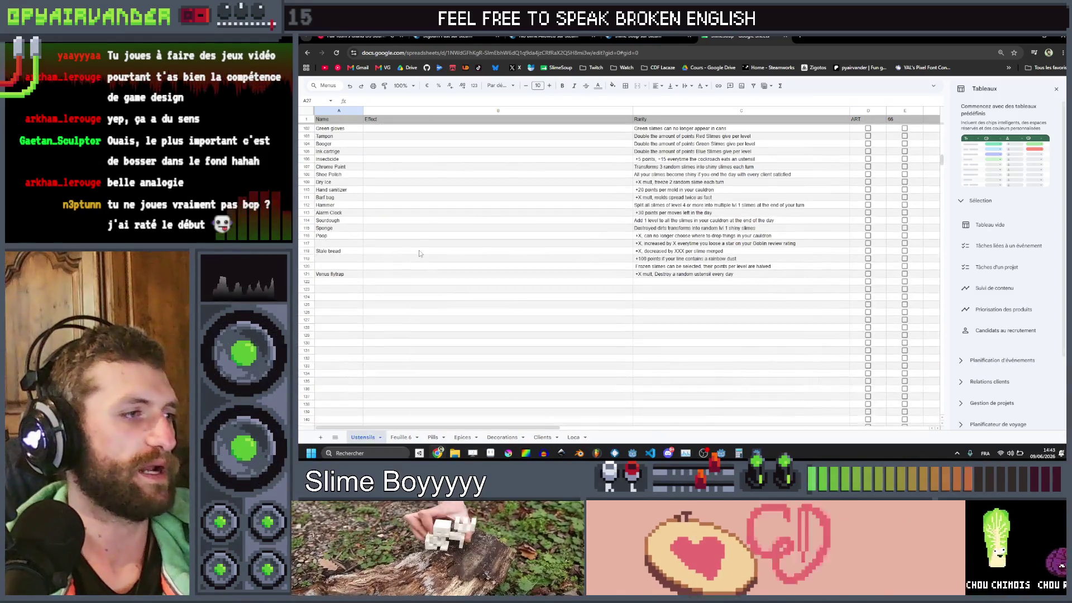
Step: Enter 'Palette' as the item name in cell A119
{"action": "left_click", "coordinate": [341, 267]}
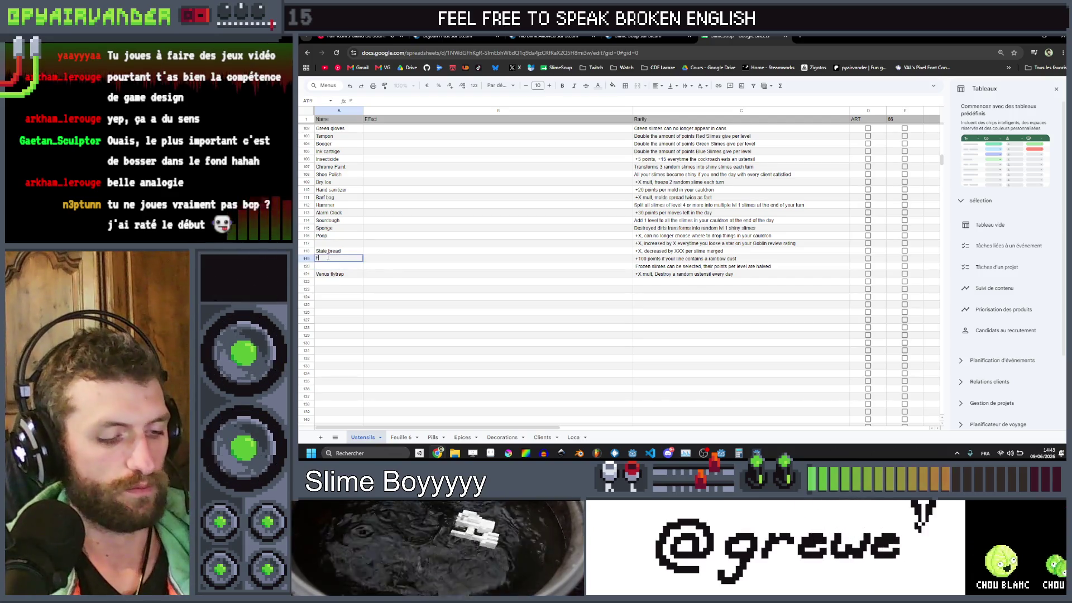
{"action": "type", "text": "alette"}
{"action": "scroll", "coordinate": [366, 235], "scroll_direction": "up", "scroll_amount": 15}
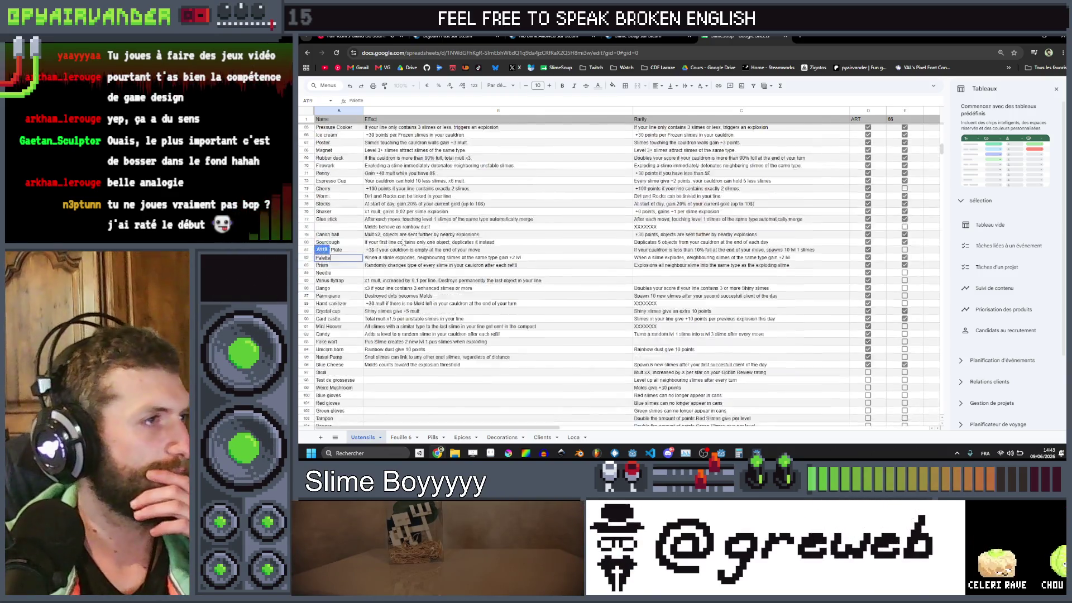
{"action": "left_click", "coordinate": [407, 222]}
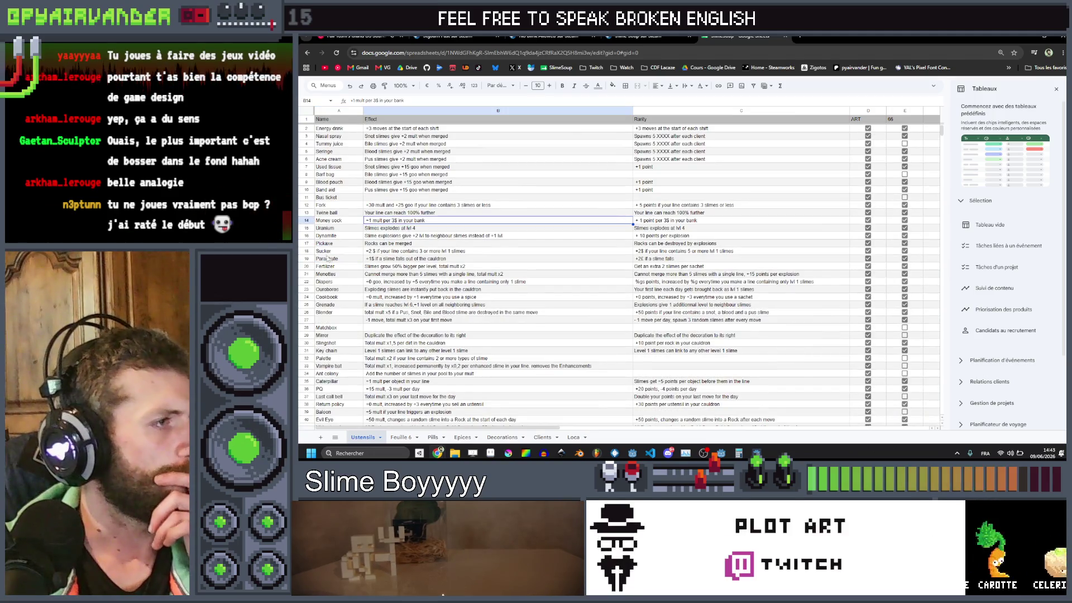
{"action": "left_click", "coordinate": [340, 198]}
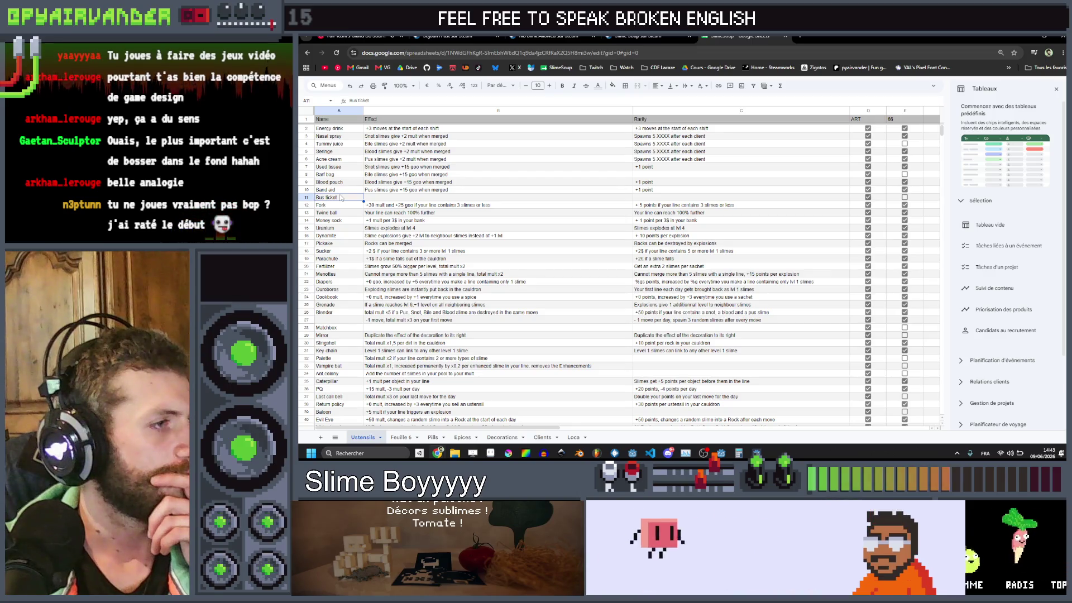
Step: Review the item names down the list and select rows 27–29 across columns A–C
{"action": "scroll", "coordinate": [340, 198], "scroll_direction": "down", "scroll_amount": 3}
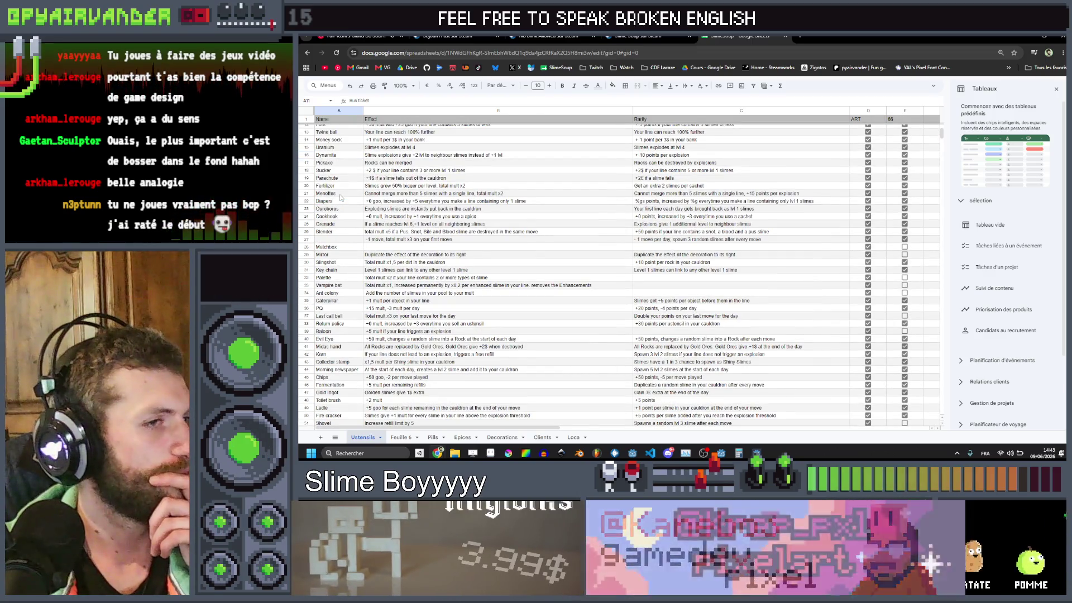
{"action": "left_click", "coordinate": [345, 332]}
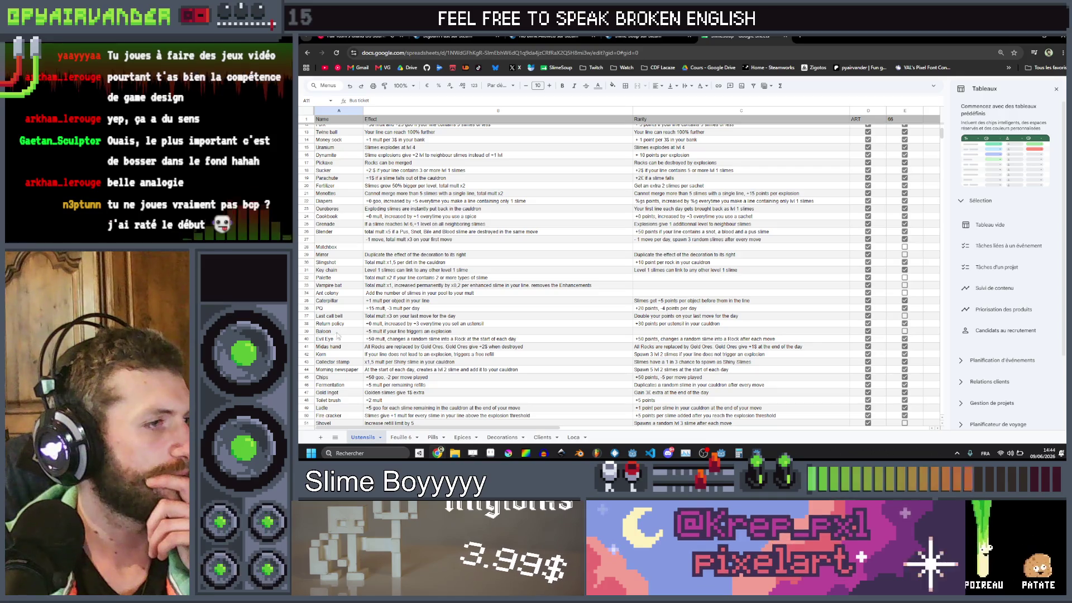
{"action": "scroll", "coordinate": [348, 333], "scroll_direction": "down", "scroll_amount": 2}
{"action": "scroll", "coordinate": [347, 334], "scroll_direction": "down", "scroll_amount": 3}
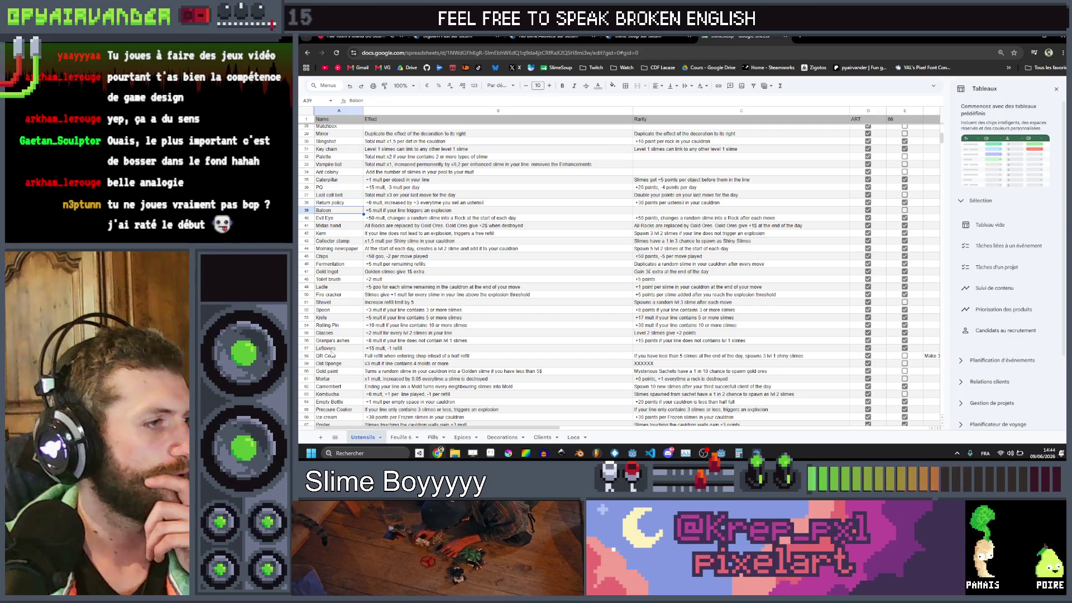
{"action": "scroll", "coordinate": [364, 331], "scroll_direction": "down", "scroll_amount": 3}
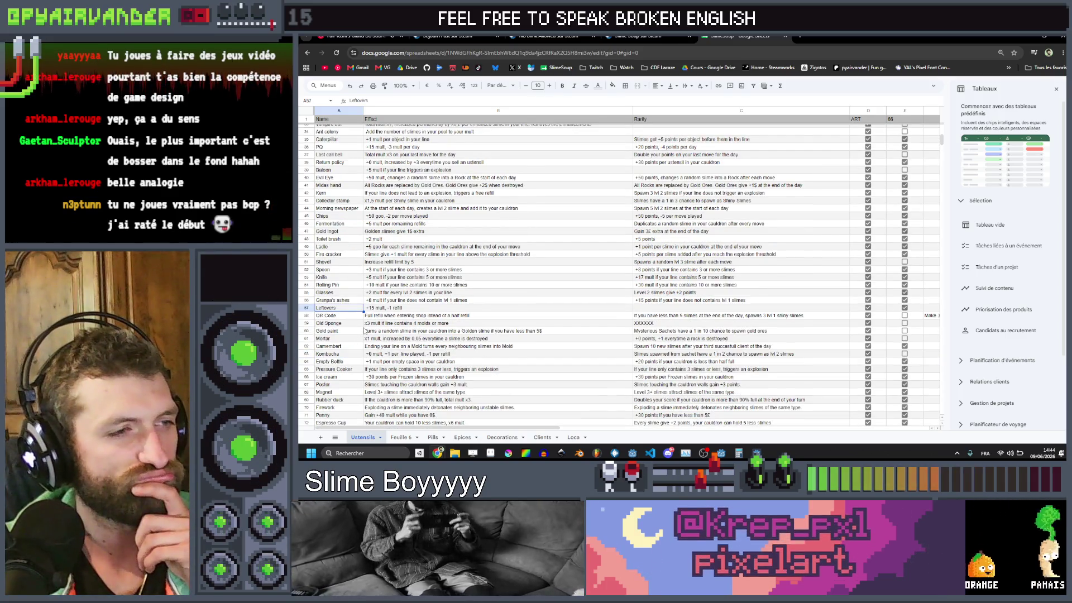
{"action": "scroll", "coordinate": [364, 329], "scroll_direction": "down", "scroll_amount": 3}
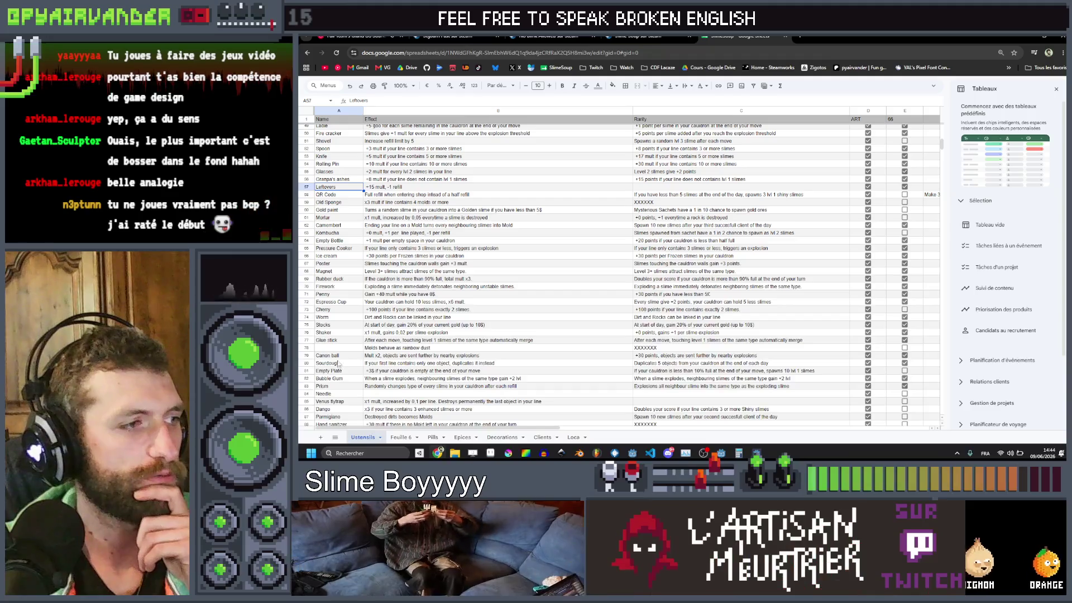
{"action": "scroll", "coordinate": [343, 349], "scroll_direction": "down", "scroll_amount": 2}
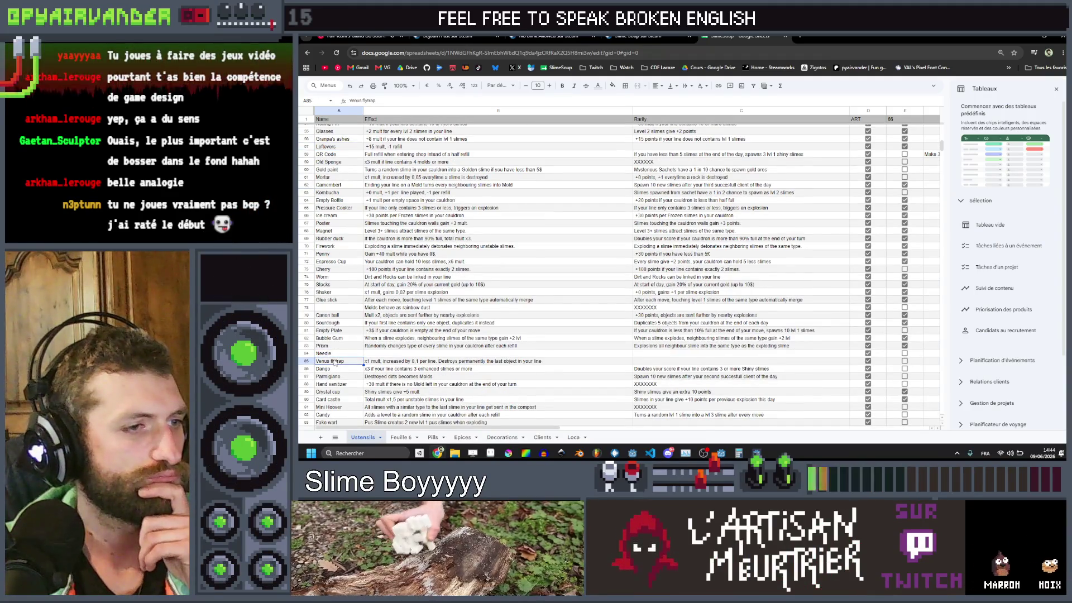
{"action": "scroll", "coordinate": [335, 363], "scroll_direction": "down", "scroll_amount": 2}
{"action": "mouse_move", "coordinate": [369, 344]}
{"action": "left_mouse_down"}
{"action": "mouse_move", "coordinate": [353, 345]}
{"action": "mouse_move", "coordinate": [349, 367]}
{"action": "left_mouse_up"}
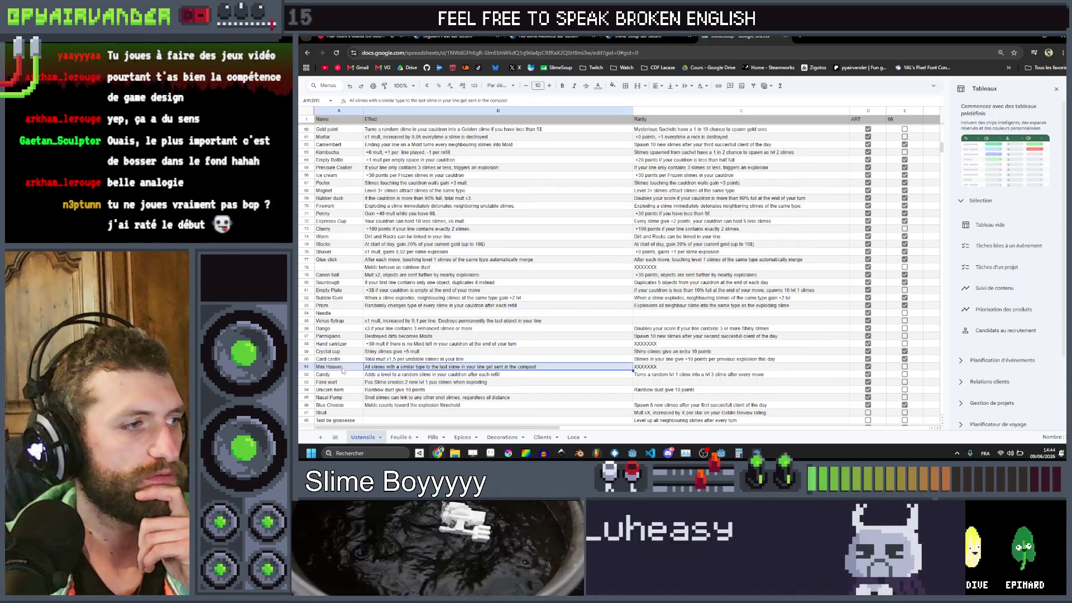
{"action": "left_click_drag", "start_coordinate": [386, 401], "coordinate": [346, 400]}
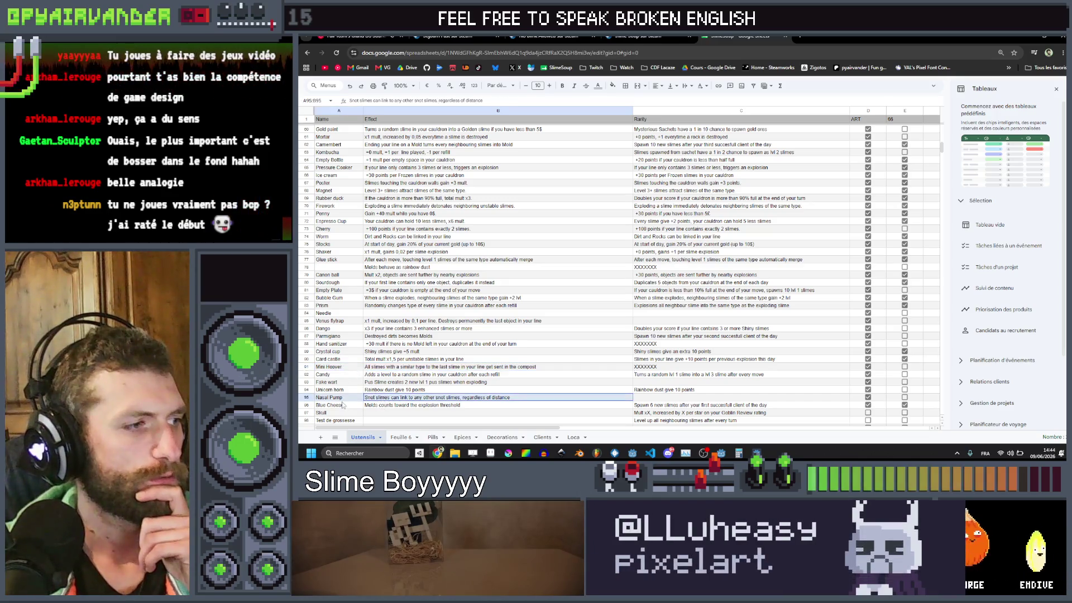
{"action": "scroll", "coordinate": [378, 346], "scroll_direction": "up", "scroll_amount": 15}
{"action": "scroll", "coordinate": [378, 347], "scroll_direction": "up", "scroll_amount": 7}
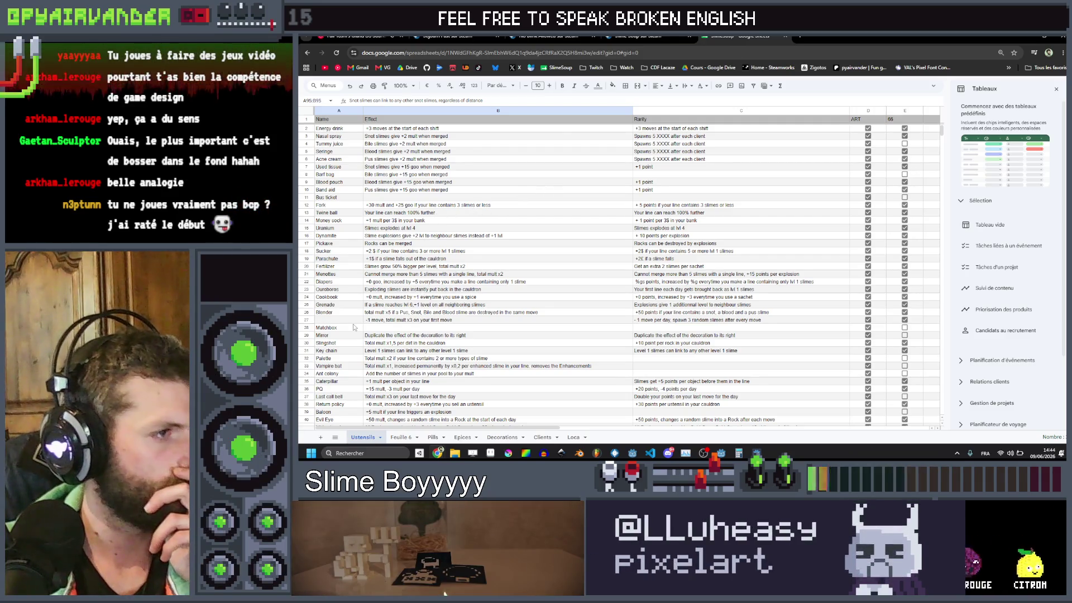
{"action": "mouse_move", "coordinate": [346, 320]}
{"action": "left_mouse_down"}
{"action": "mouse_move", "coordinate": [725, 341]}
{"action": "mouse_move", "coordinate": [730, 324]}
{"action": "left_mouse_up"}
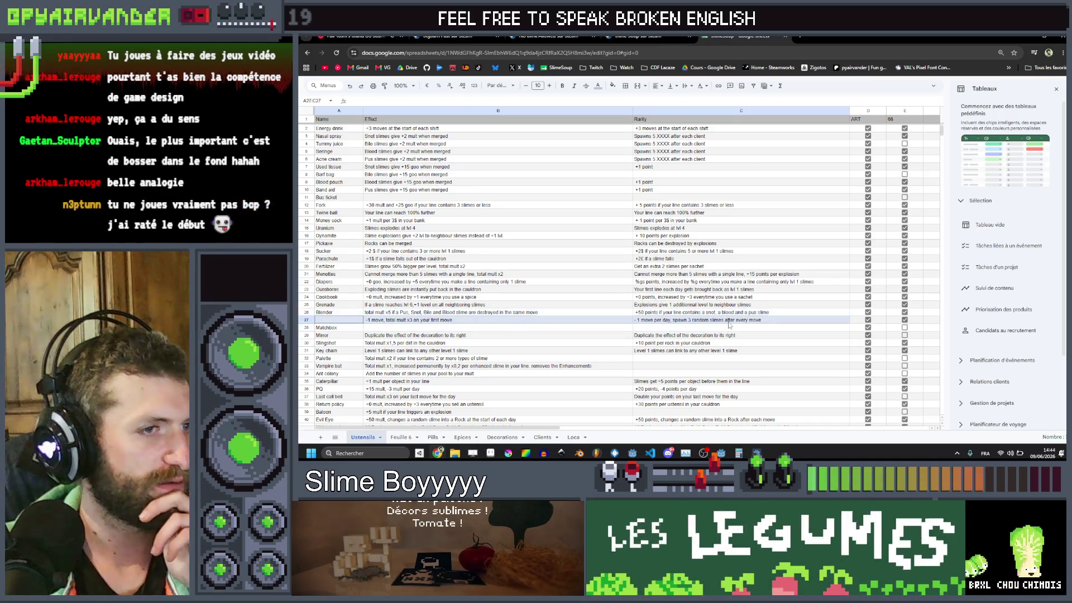
Step: Type 'Leftovers' into name cell A27, fix the typo, and review its effect and rarity
{"action": "left_click", "coordinate": [347, 321]}
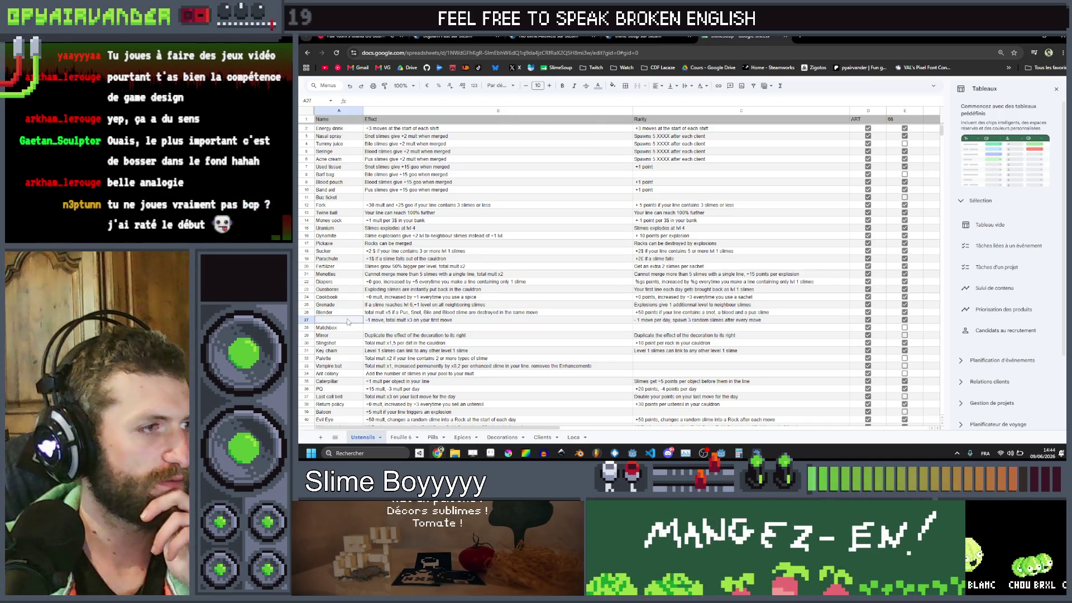
{"action": "key", "text": "shift+Right"}
{"action": "key", "text": "shift+Right"}
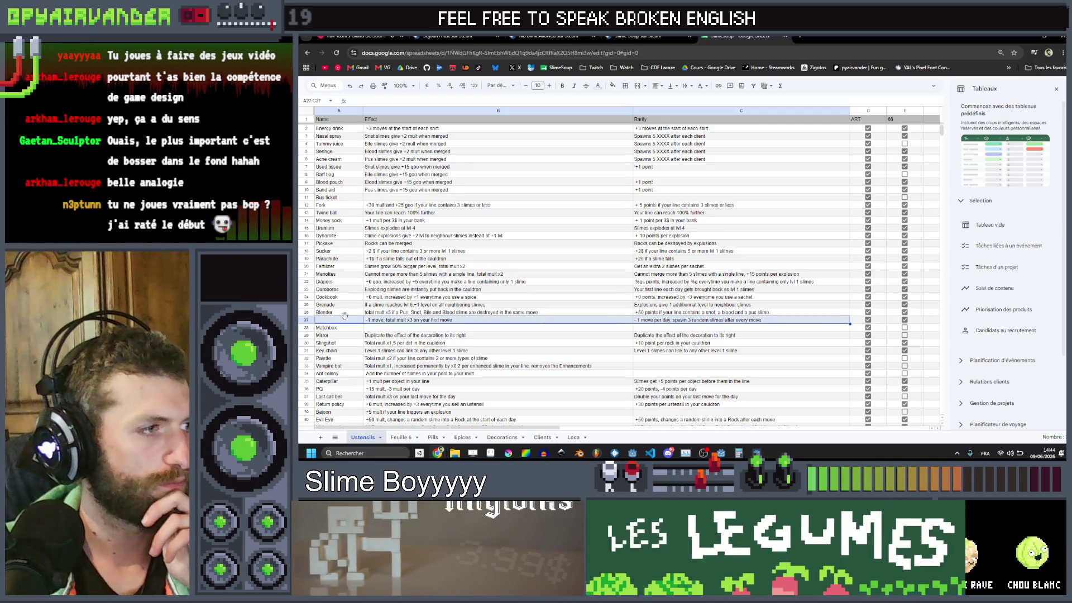
{"action": "double_click", "coordinate": [345, 321]}
{"action": "type", "text": "Leftoversd"}
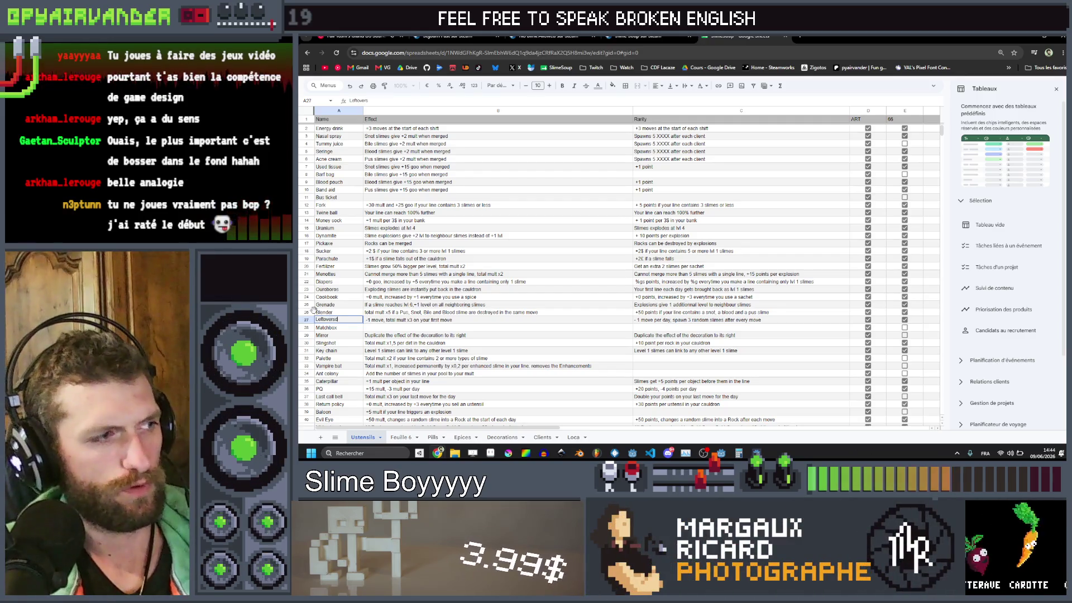
{"action": "key", "text": "BackSpace"}
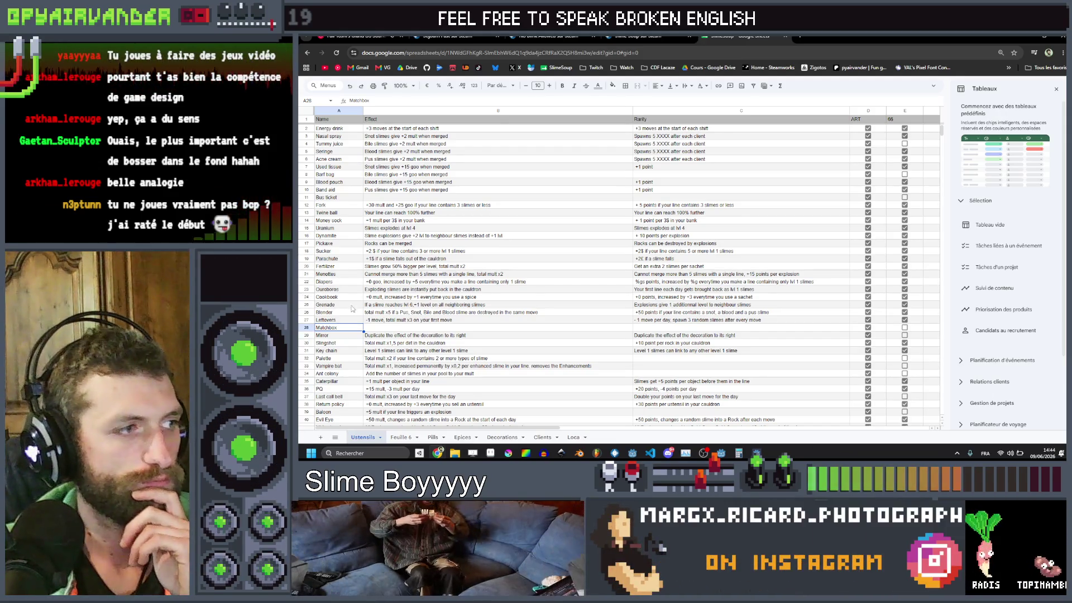
{"action": "mouse_move", "coordinate": [335, 320]}
{"action": "left_mouse_down"}
{"action": "mouse_move", "coordinate": [452, 299]}
{"action": "mouse_move", "coordinate": [466, 313]}
{"action": "mouse_move", "coordinate": [669, 308]}
{"action": "mouse_move", "coordinate": [676, 323]}
{"action": "left_mouse_up"}
{"action": "left_click", "coordinate": [677, 323]}
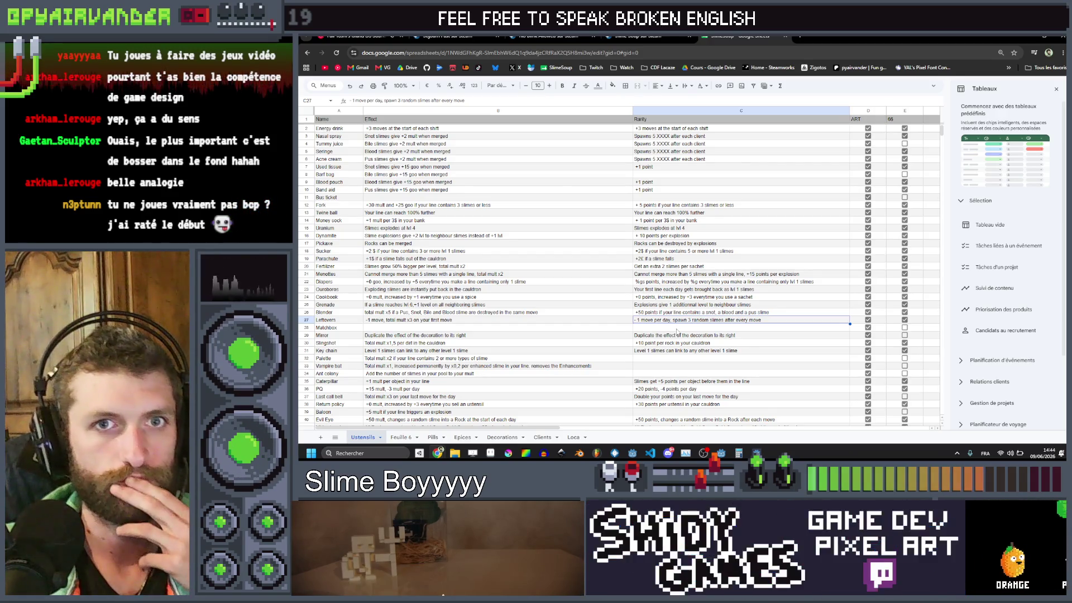
{"action": "scroll", "coordinate": [503, 332], "scroll_direction": "down", "scroll_amount": 2}
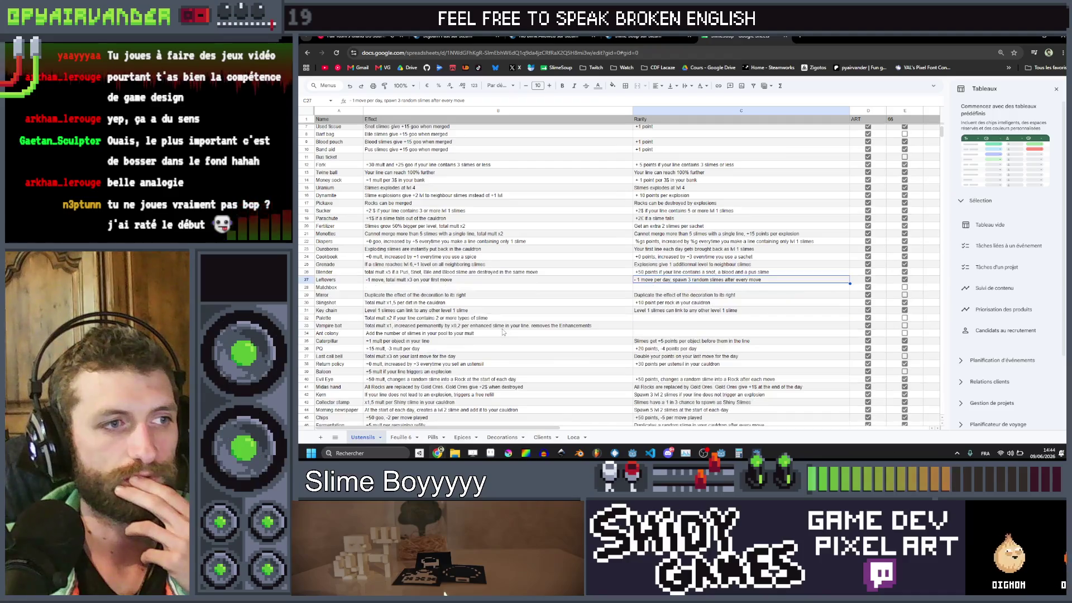
{"action": "scroll", "coordinate": [502, 331], "scroll_direction": "down", "scroll_amount": 2}
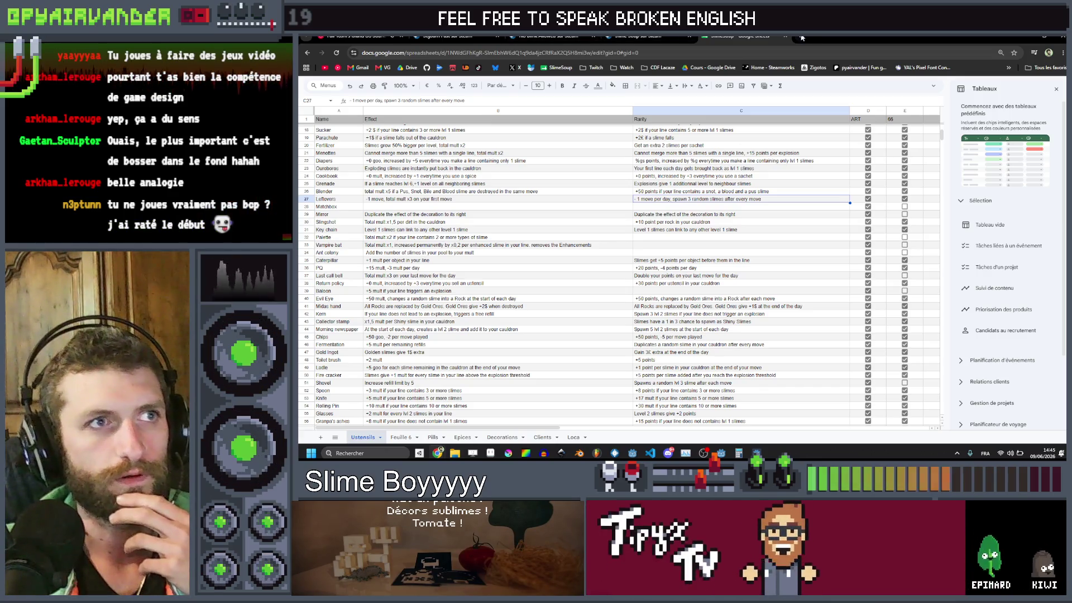
Step: Search DuckDuckGo for 'français moyen temps passé à jouer' and scroll through the results
{"action": "key", "text": "ctrl+t"}
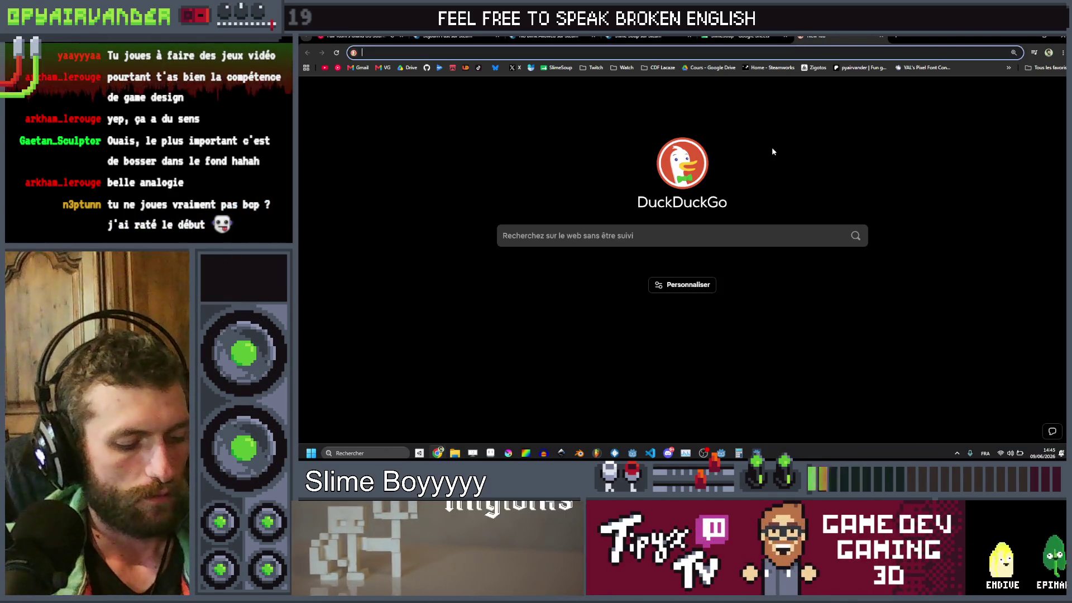
{"action": "type", "text": "français mopy"}
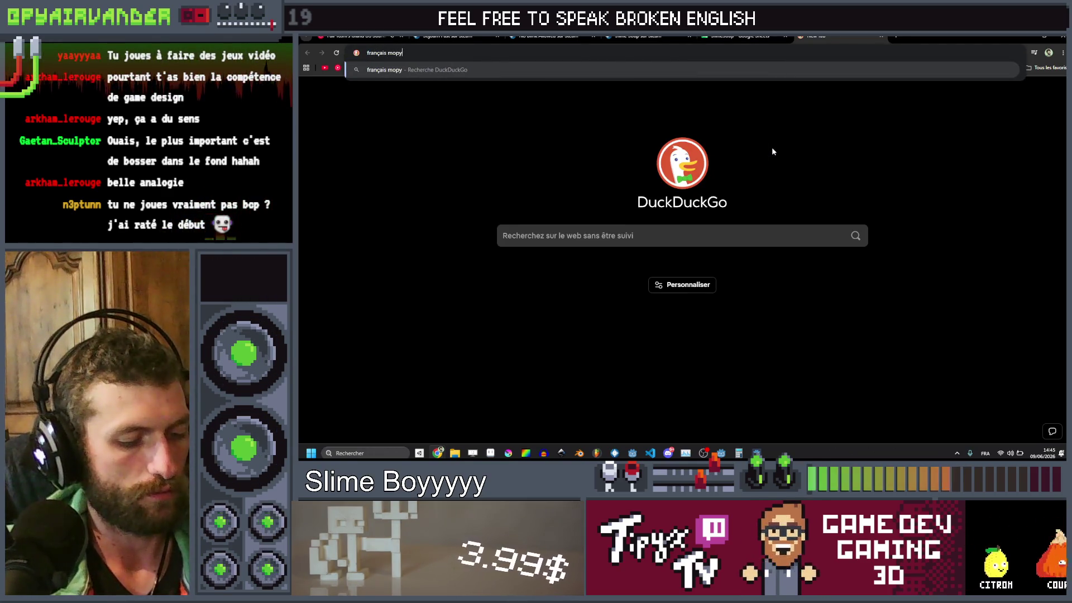
{"action": "key", "text": "BackSpace"}
{"action": "key", "text": "BackSpace"}
{"action": "key", "text": "BackSpace"}
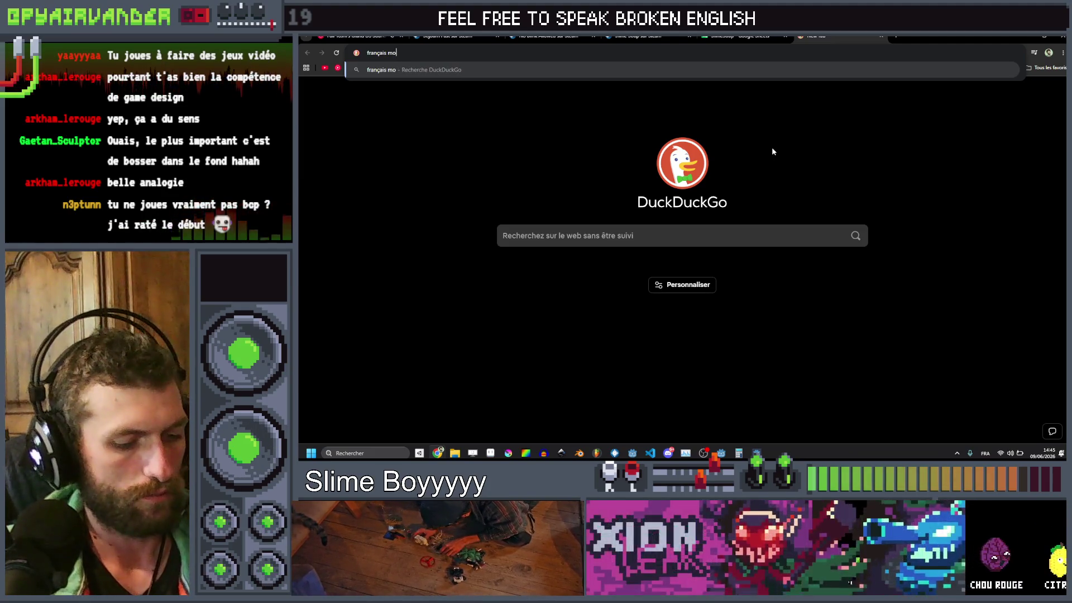
{"action": "type", "text": "yen temps passé"}
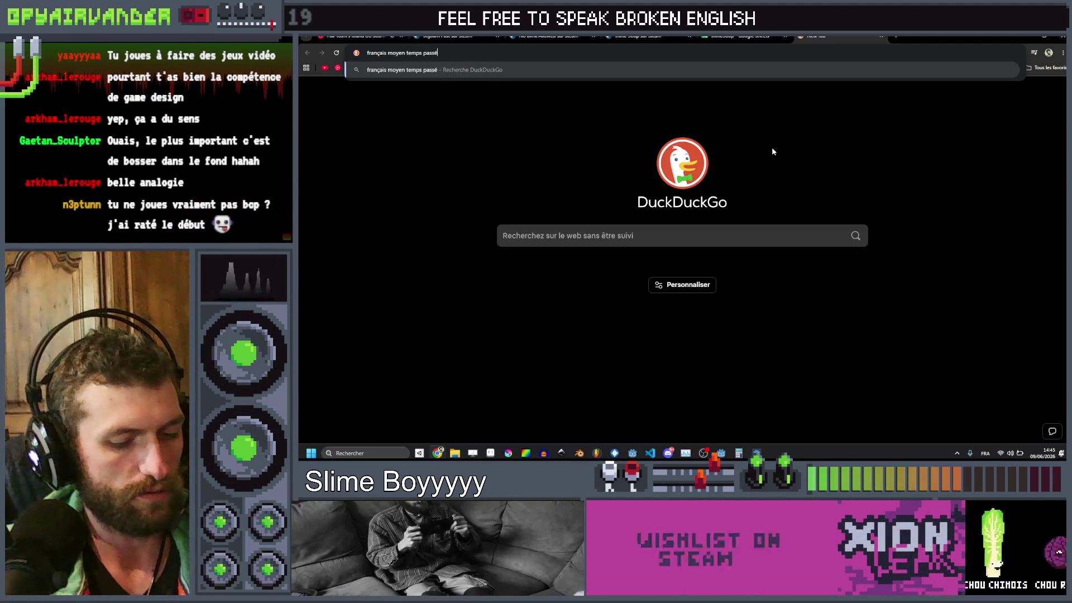
{"action": "type", "text": " à jouer"}
{"action": "key", "text": "Return"}
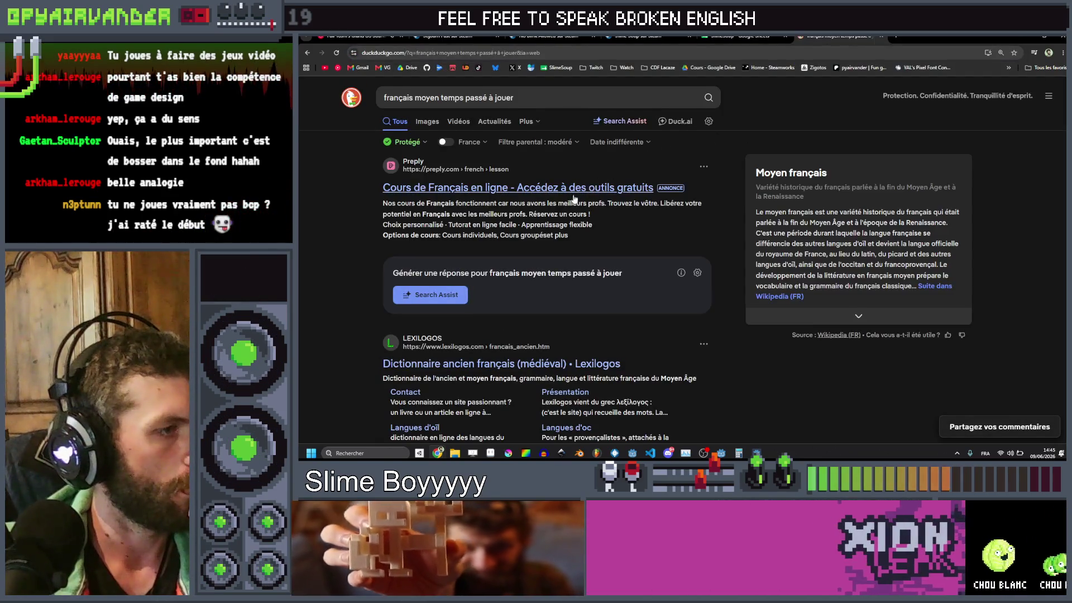
{"action": "scroll", "coordinate": [618, 194], "scroll_direction": "down", "scroll_amount": 5}
{"action": "scroll", "coordinate": [618, 195], "scroll_direction": "down", "scroll_amount": 2}
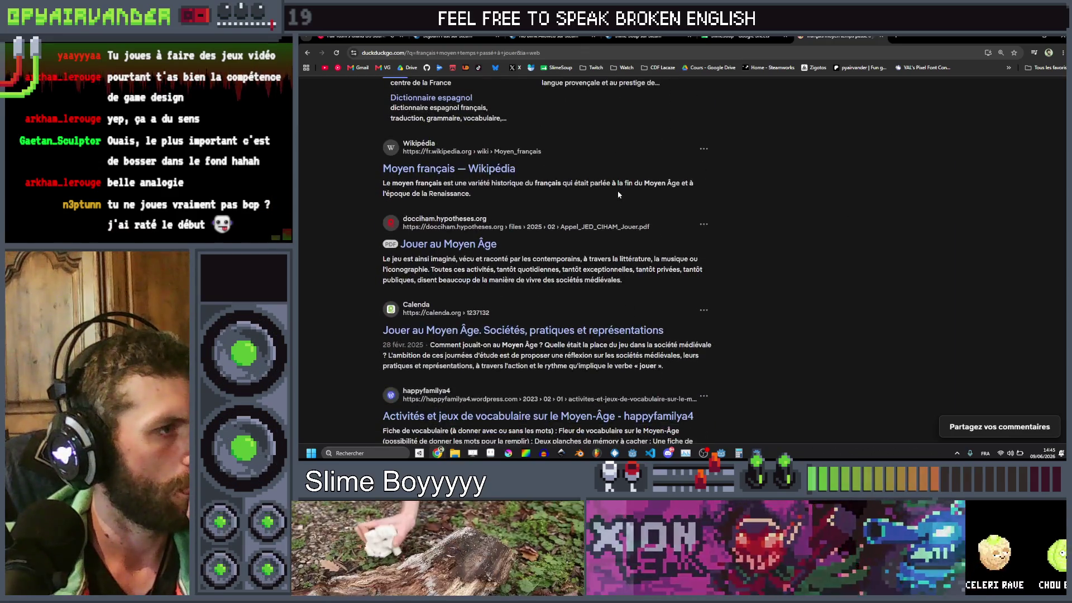
{"action": "scroll", "coordinate": [618, 194], "scroll_direction": "down", "scroll_amount": 4}
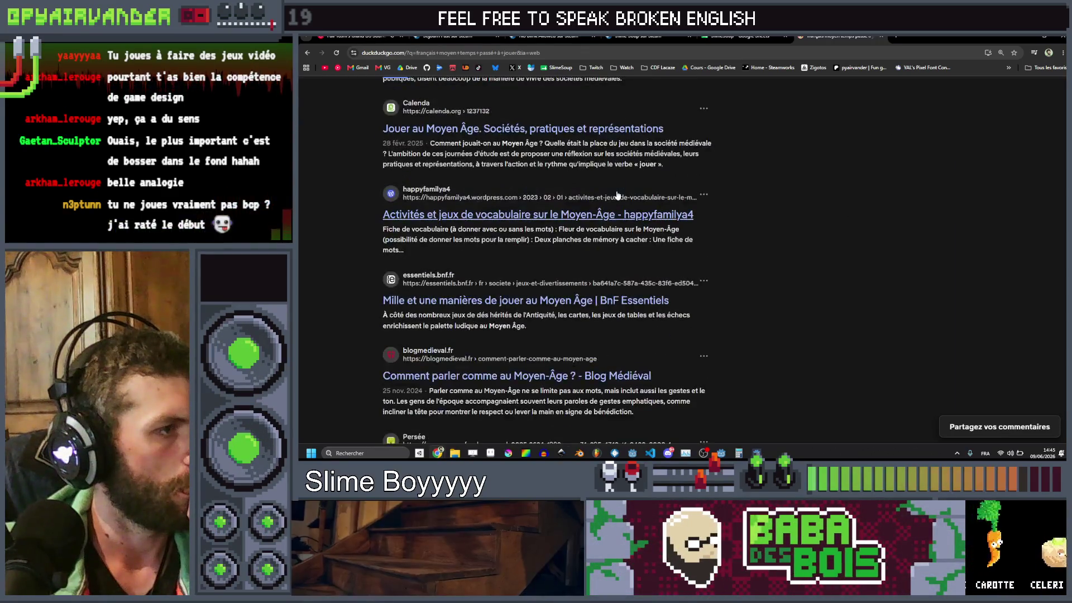
{"action": "scroll", "coordinate": [618, 194], "scroll_direction": "down", "scroll_amount": 4}
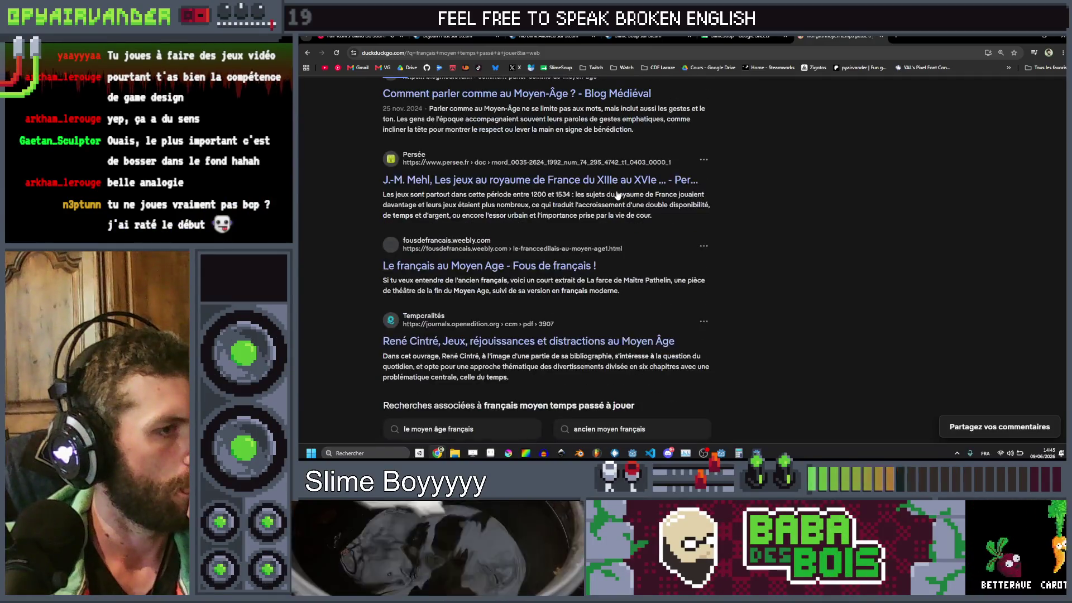
{"action": "left_click", "coordinate": [540, 52]}
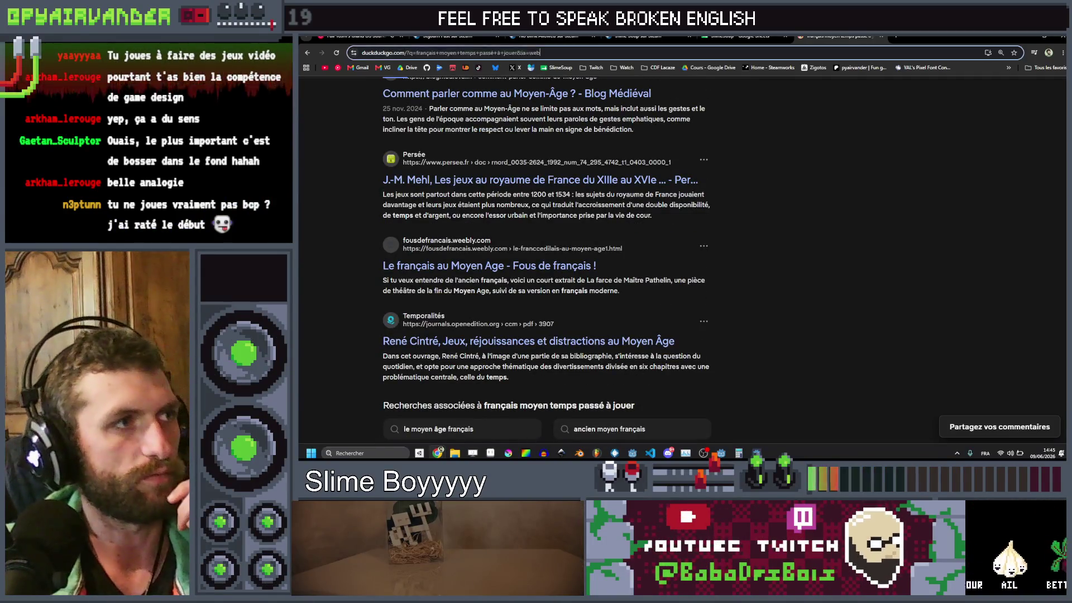
Step: Ask ChatGPT how long a French 25–35-year-old spends gaming, then return to Aseprite
{"action": "type", "text": "chatgpt.com"}
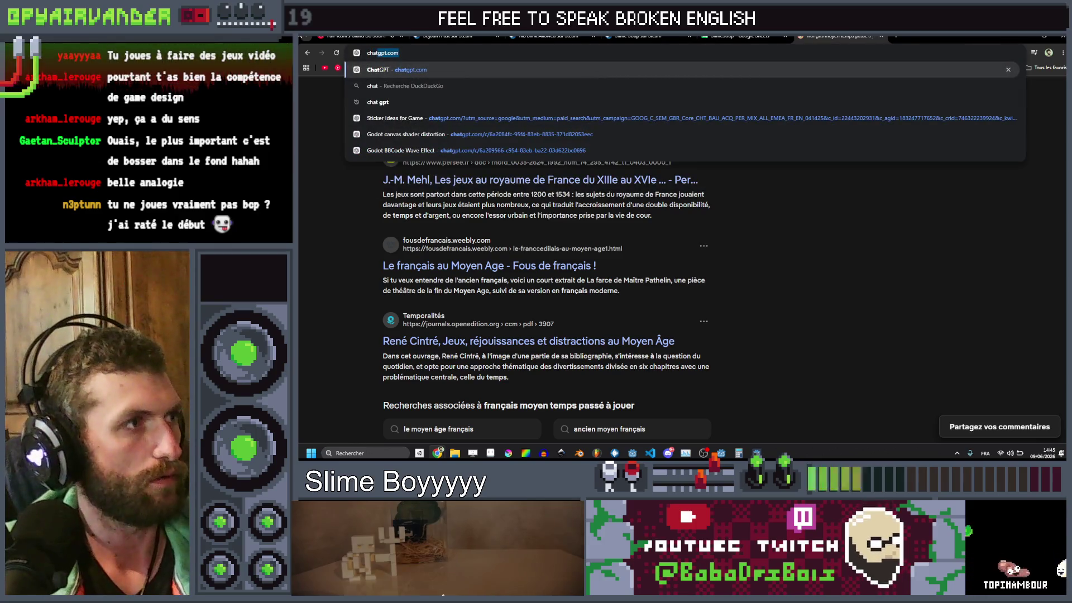
{"action": "key", "text": "Return"}
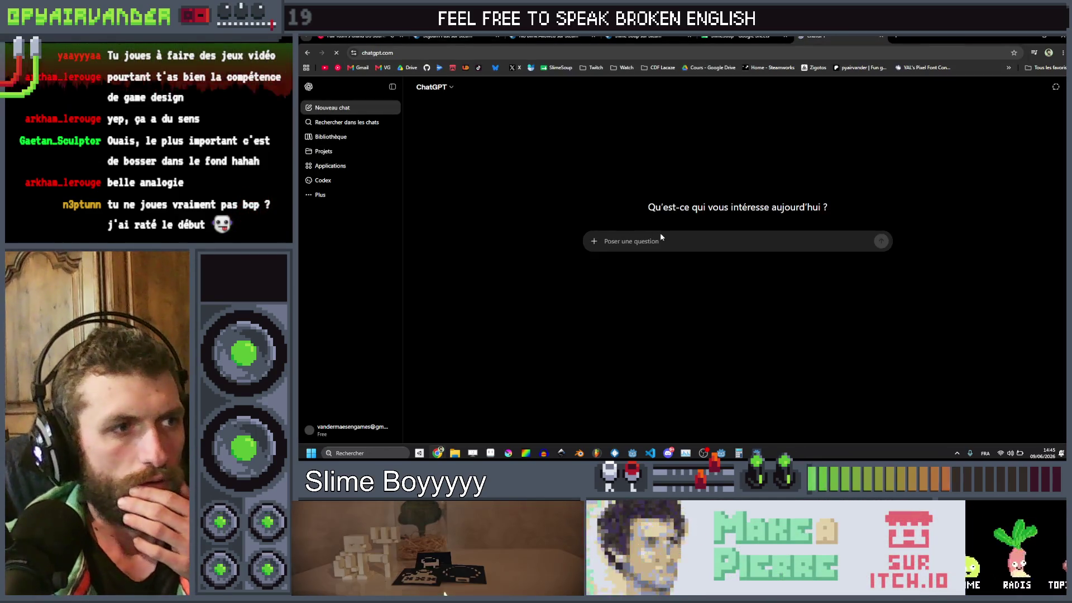
{"action": "type", "text": "combien "}
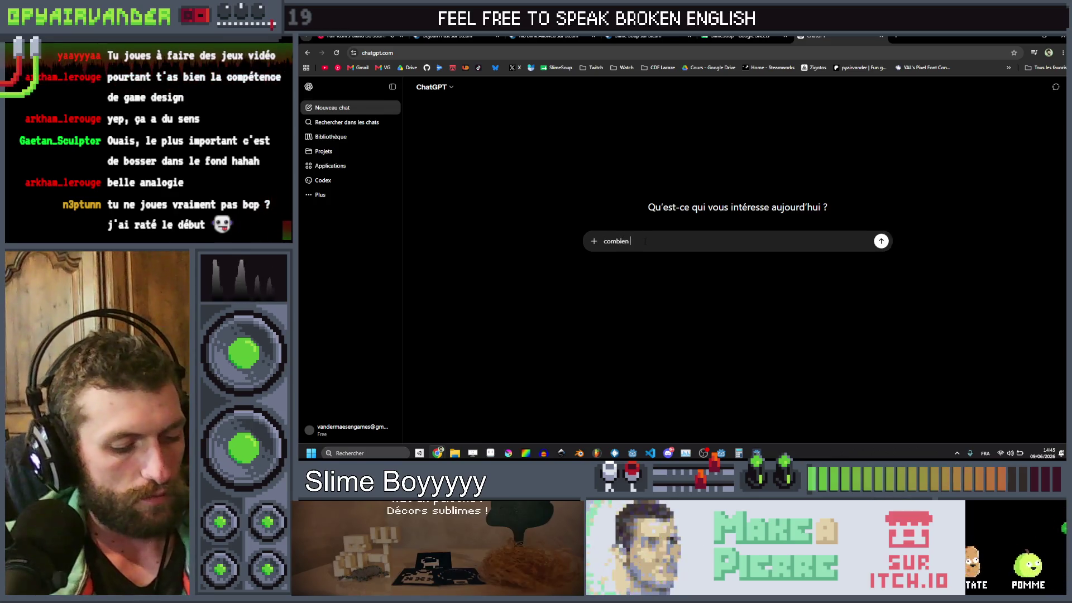
{"action": "type", "text": "de temps un françai"}
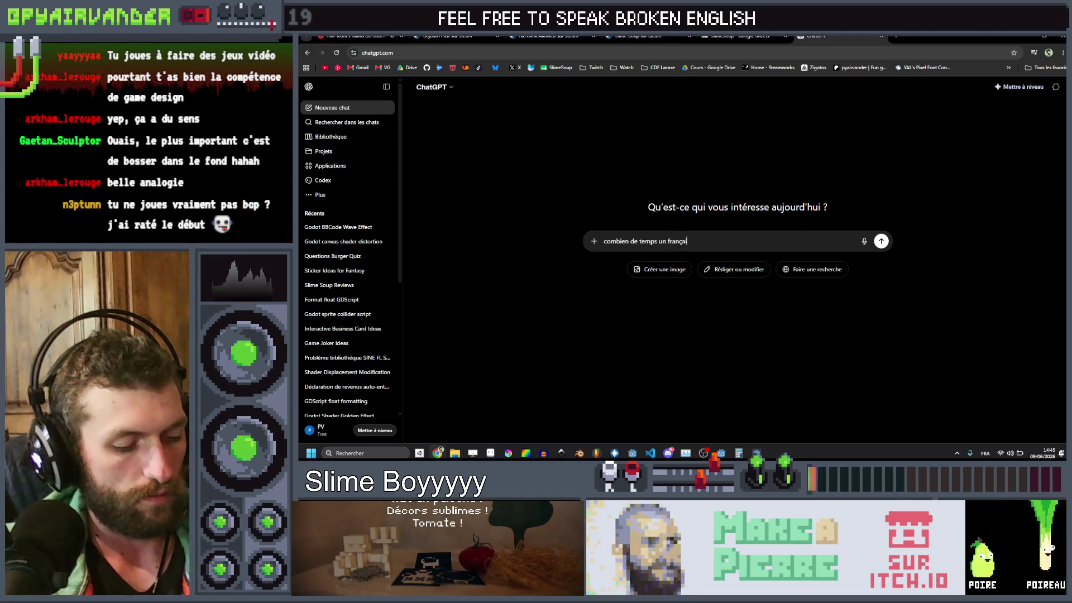
{"action": "type", "text": "s moyen passe"}
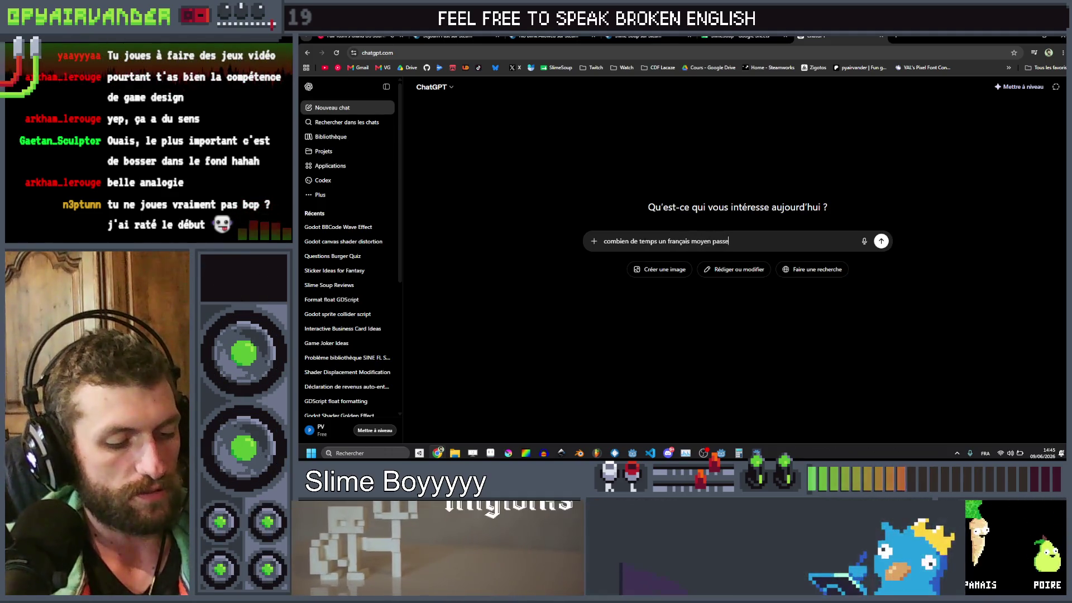
{"action": "type", "text": "-t-il à jouer à des jeux vidéos"}
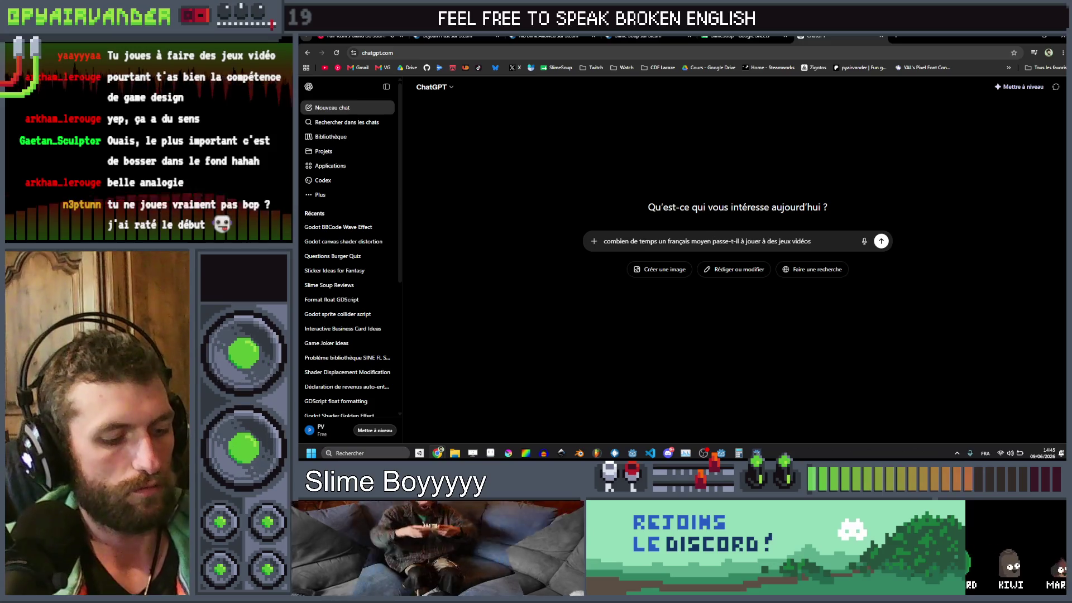
{"action": "left_click", "coordinate": [715, 241]}
{"action": "type", "text": "dé"}
{"action": "type", "text": " 25-35 "}
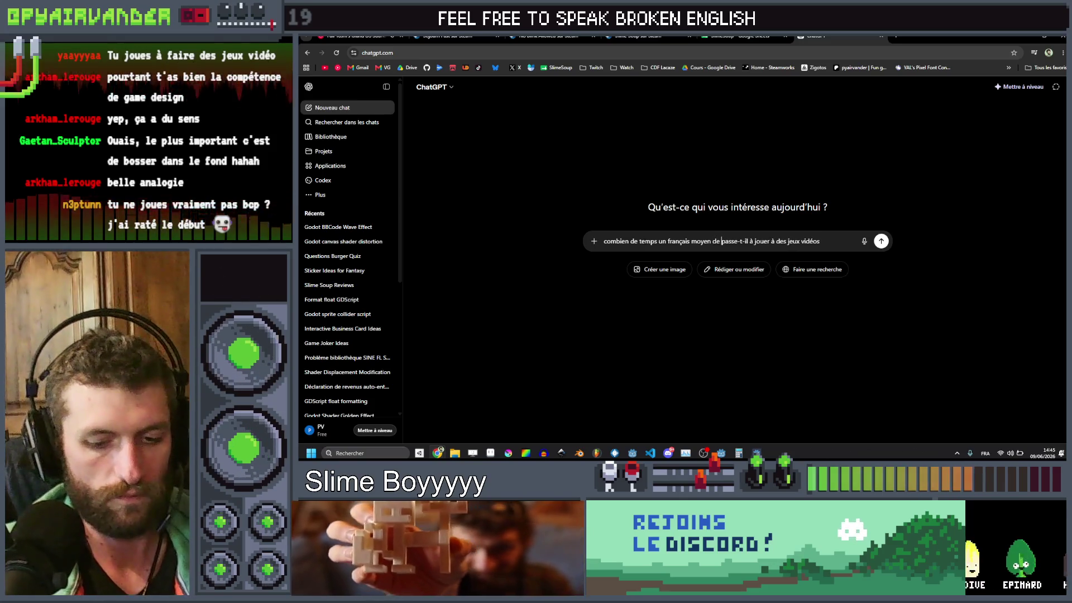
{"action": "type", "text": "an"}
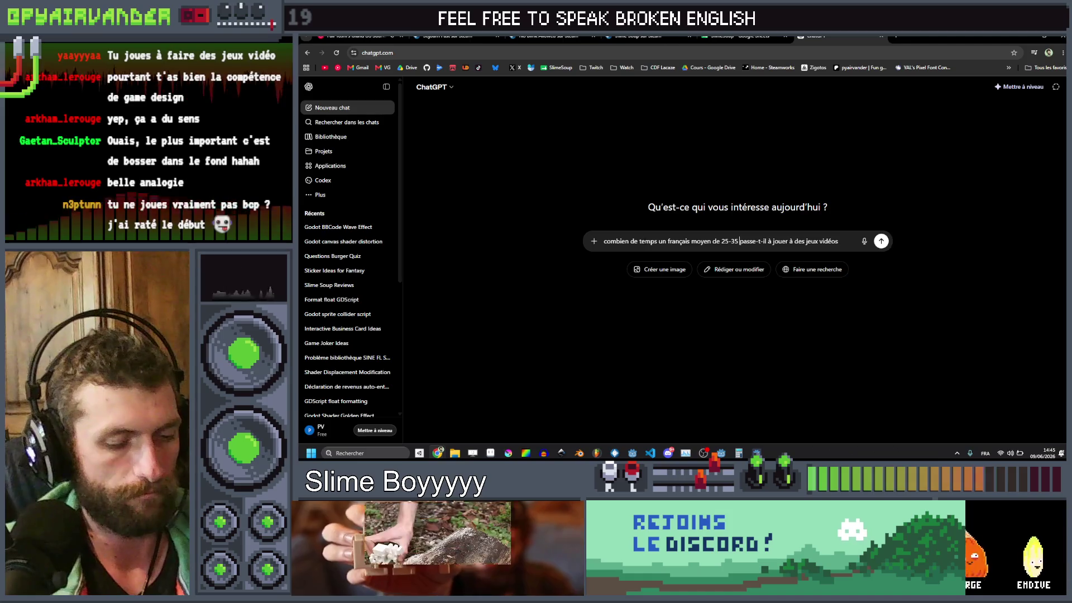
{"action": "type", "text": "s"}
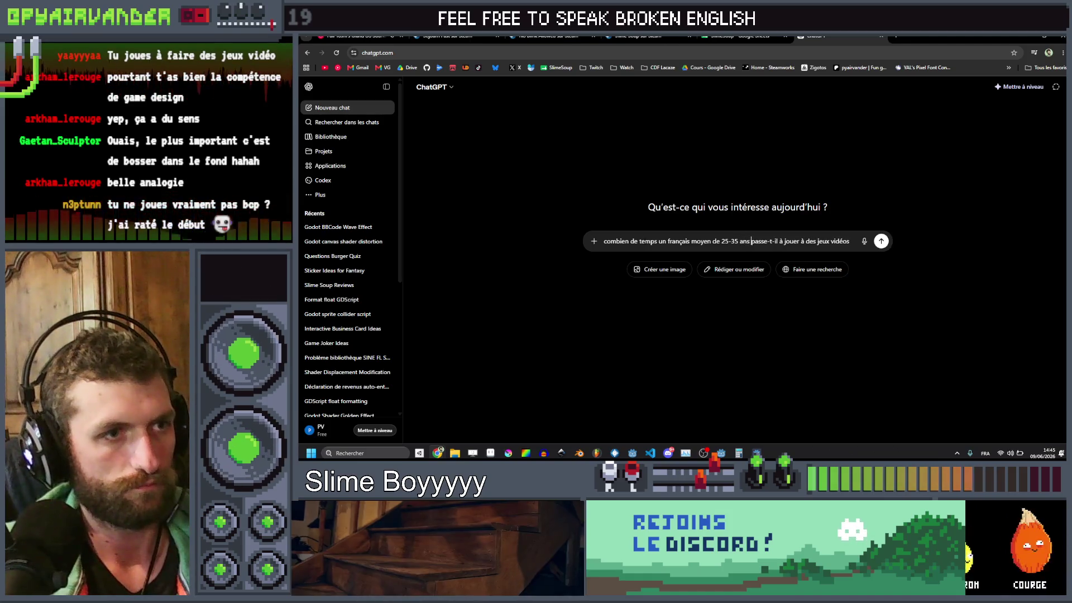
{"action": "key", "text": "Return"}
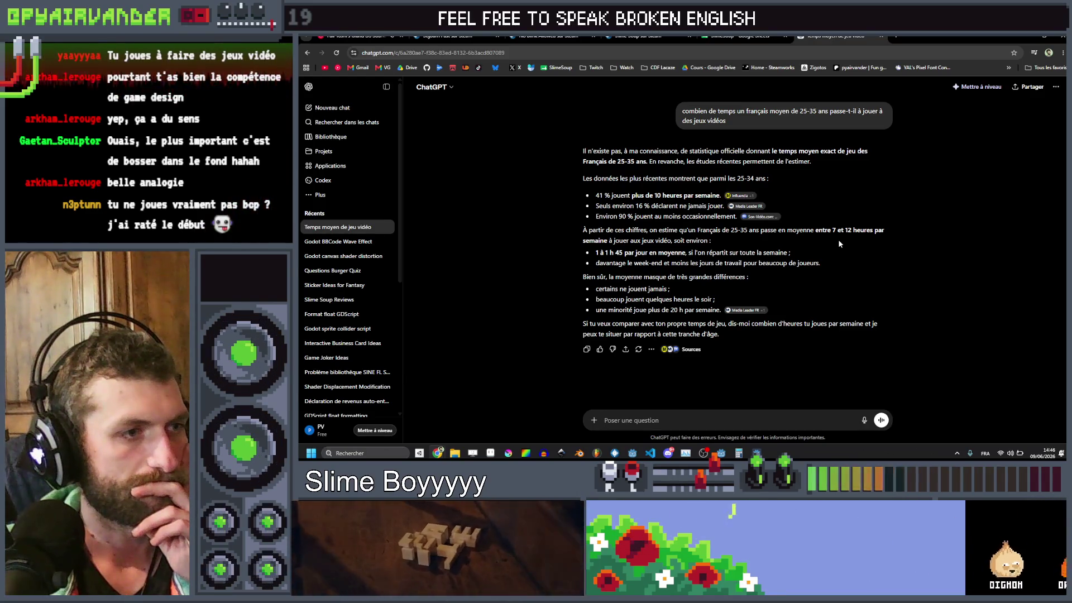
{"action": "key", "text": "alt+Tab"}
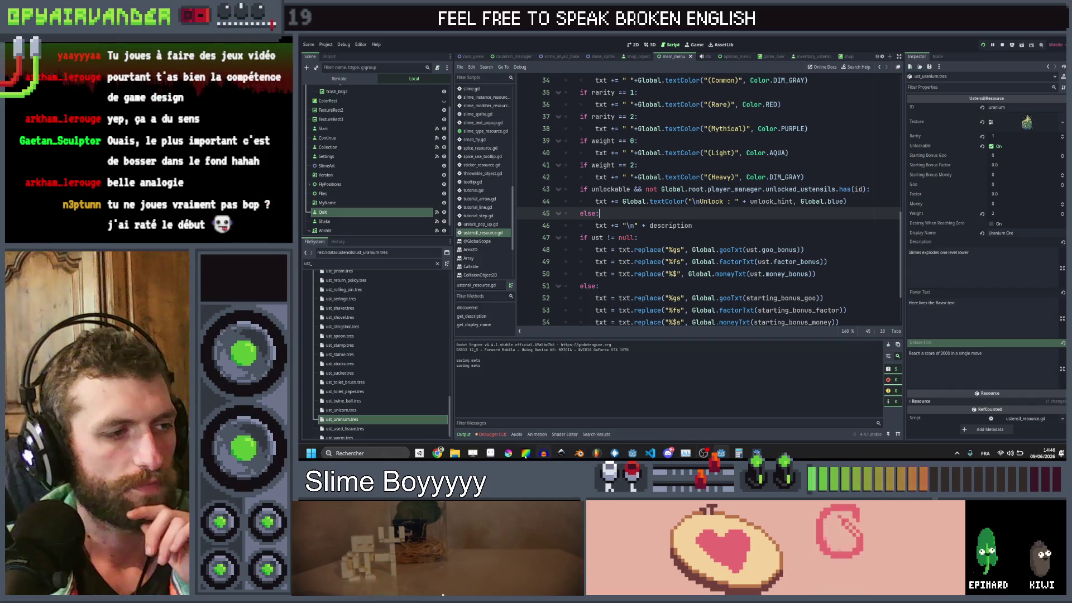
{"action": "left_click", "coordinate": [491, 453]}
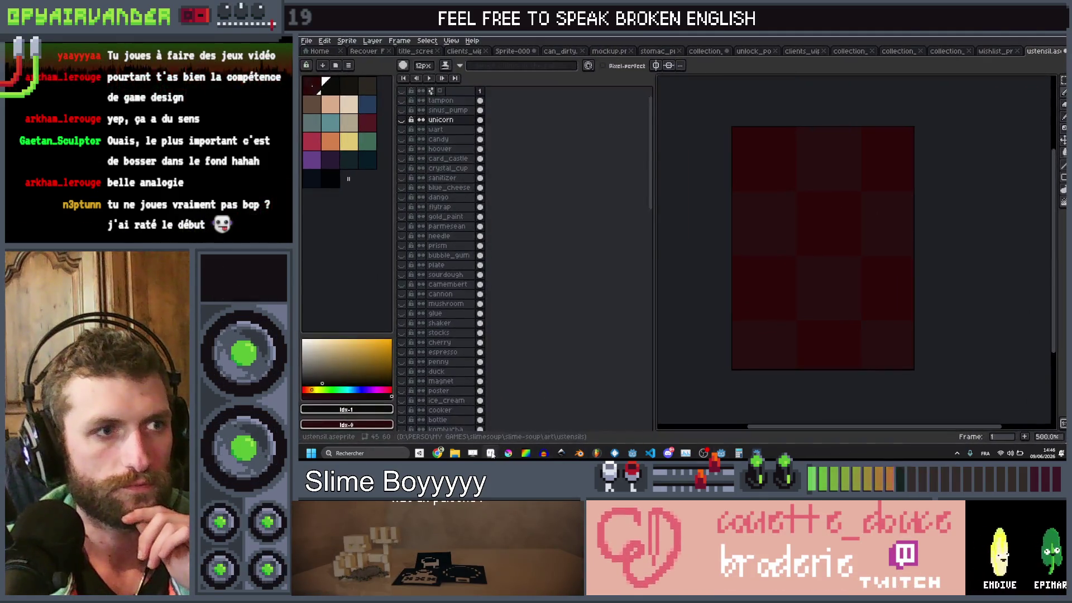
Step: Scroll the Aseprite layer list, view the game's utensils book, then cycle windows to ChatGPT
{"action": "scroll", "coordinate": [553, 265], "scroll_direction": "down", "scroll_amount": 10}
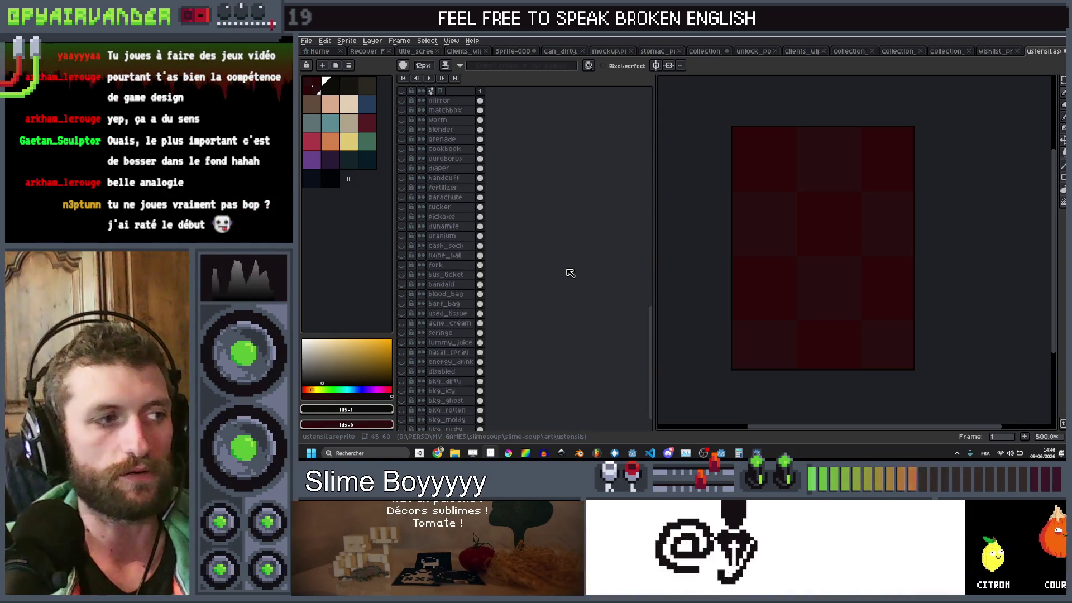
{"action": "scroll", "coordinate": [574, 273], "scroll_direction": "down", "scroll_amount": 4}
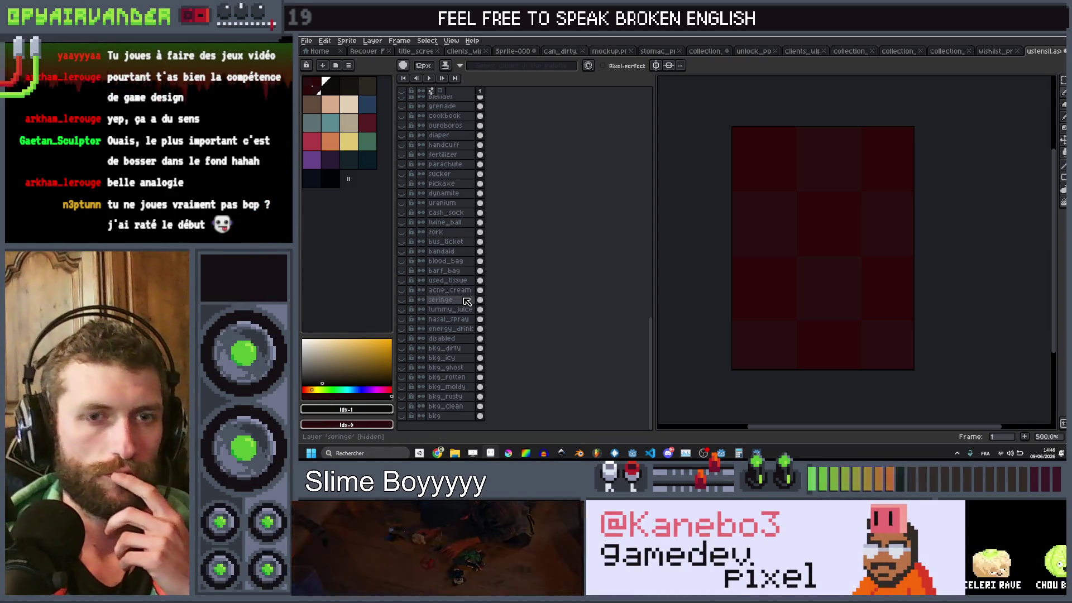
{"action": "mouse_move", "coordinate": [438, 453]}
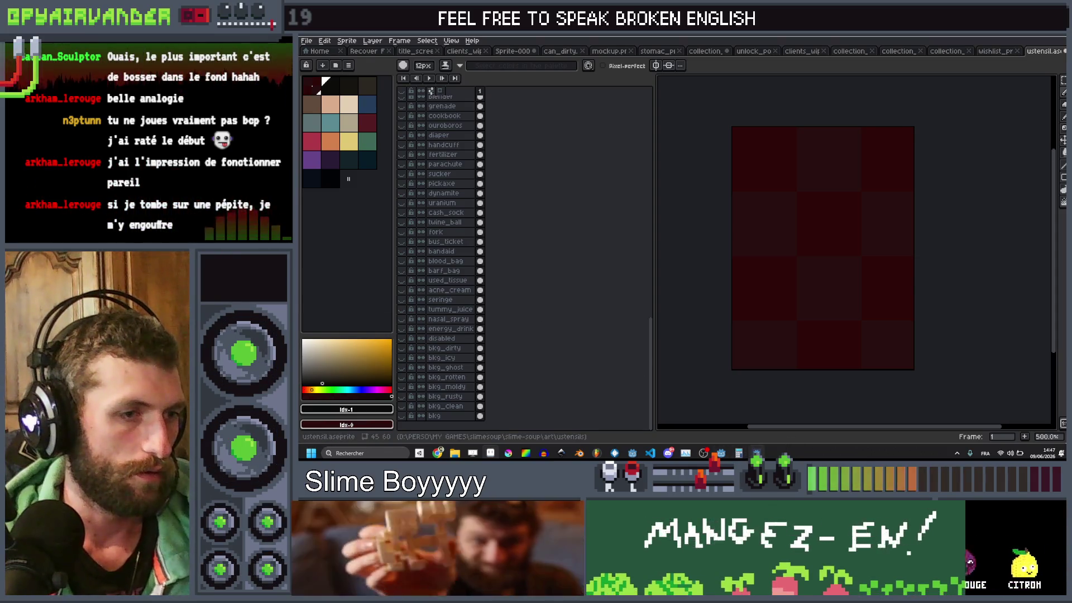
{"action": "left_click", "coordinate": [741, 455]}
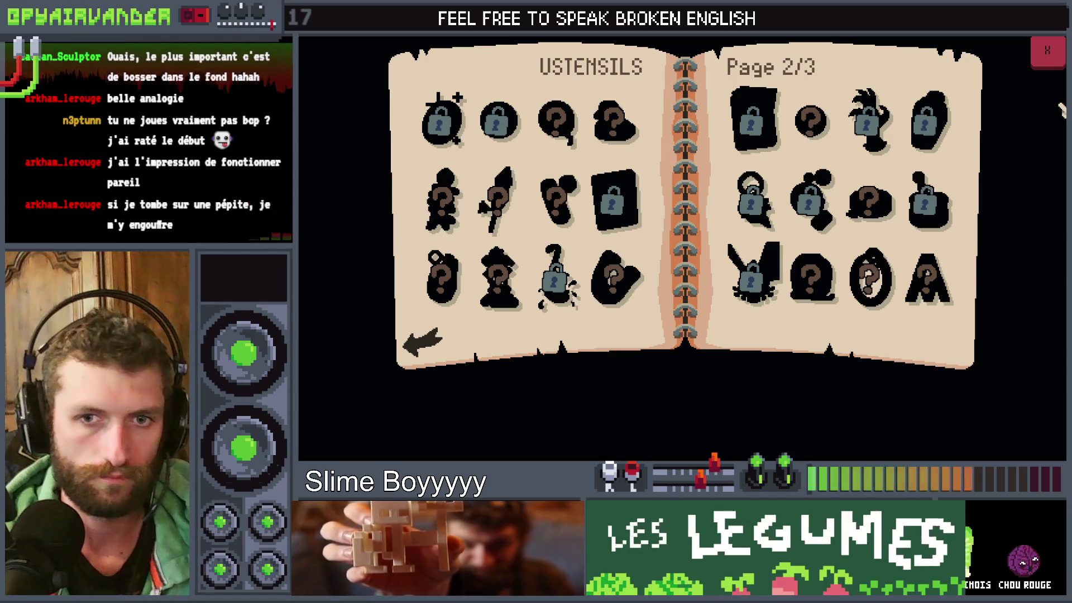
{"action": "key", "text": "alt+Tab"}
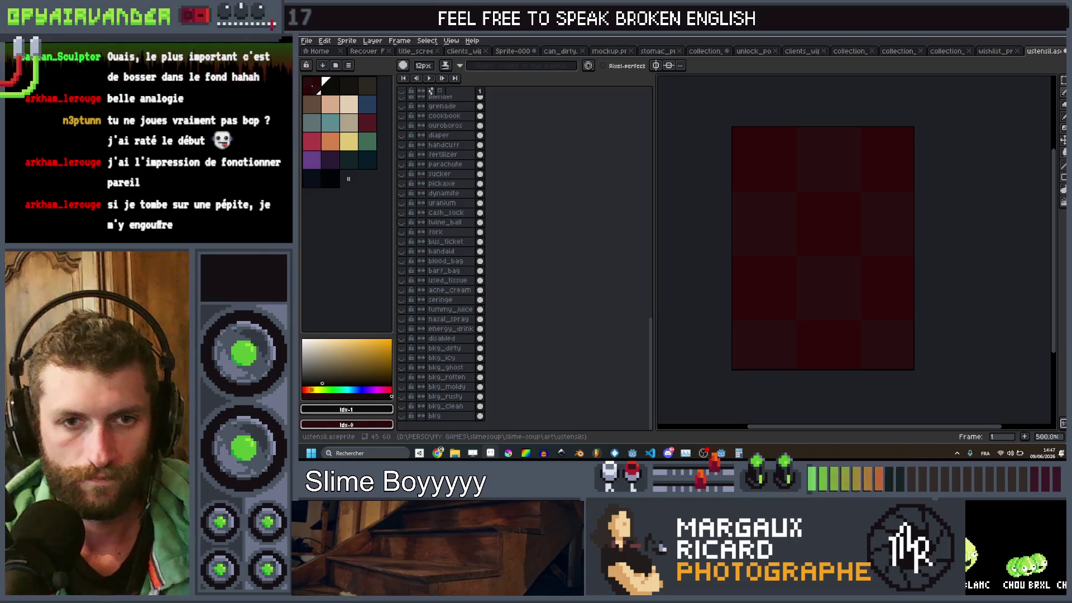
{"action": "key", "text": "alt+Tab"}
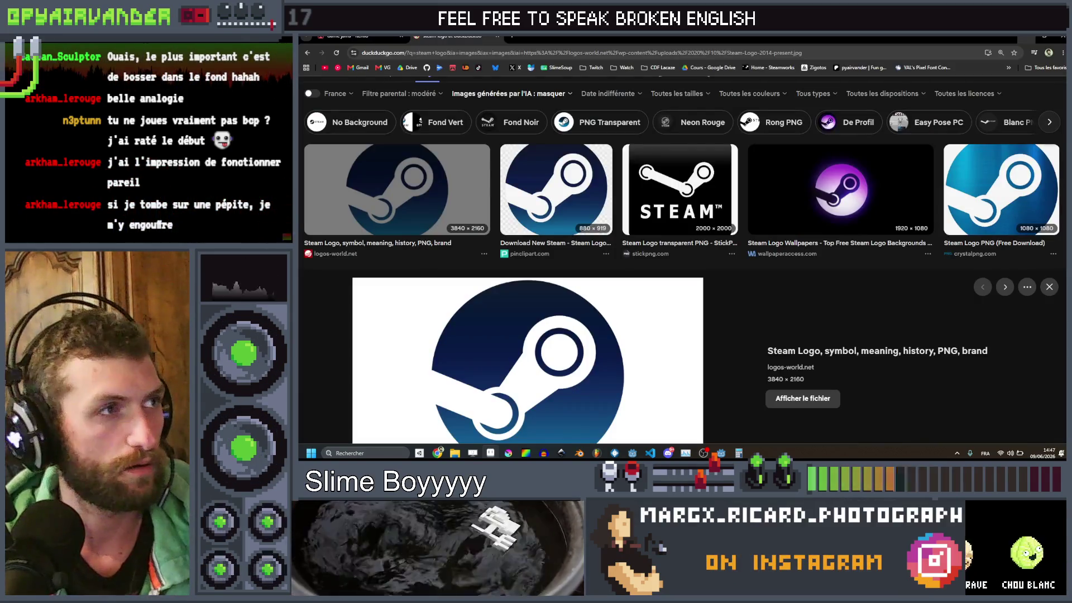
{"action": "key", "text": "alt+Tab"}
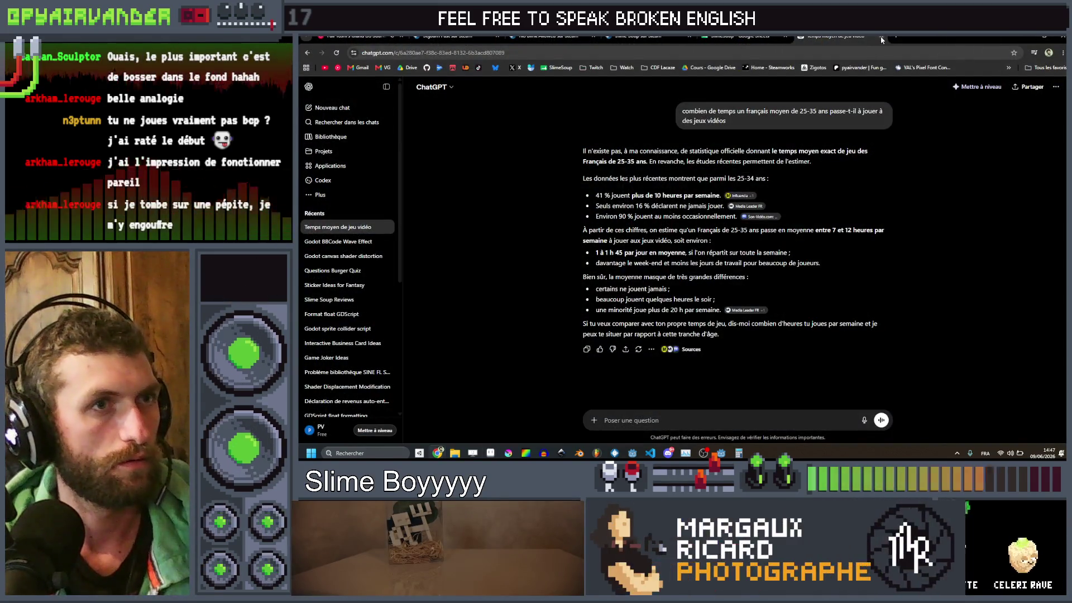
{"action": "left_click", "coordinate": [882, 37]}
{"action": "scroll", "coordinate": [654, 311], "scroll_direction": "down", "scroll_amount": 5}
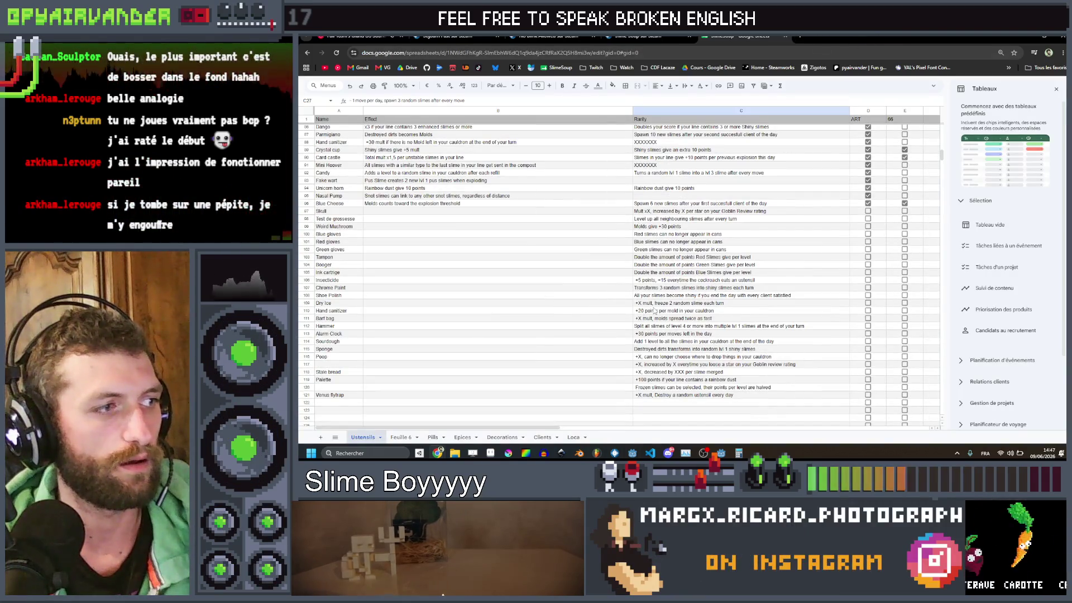
{"action": "left_click_drag", "start_coordinate": [339, 364], "coordinate": [666, 366]}
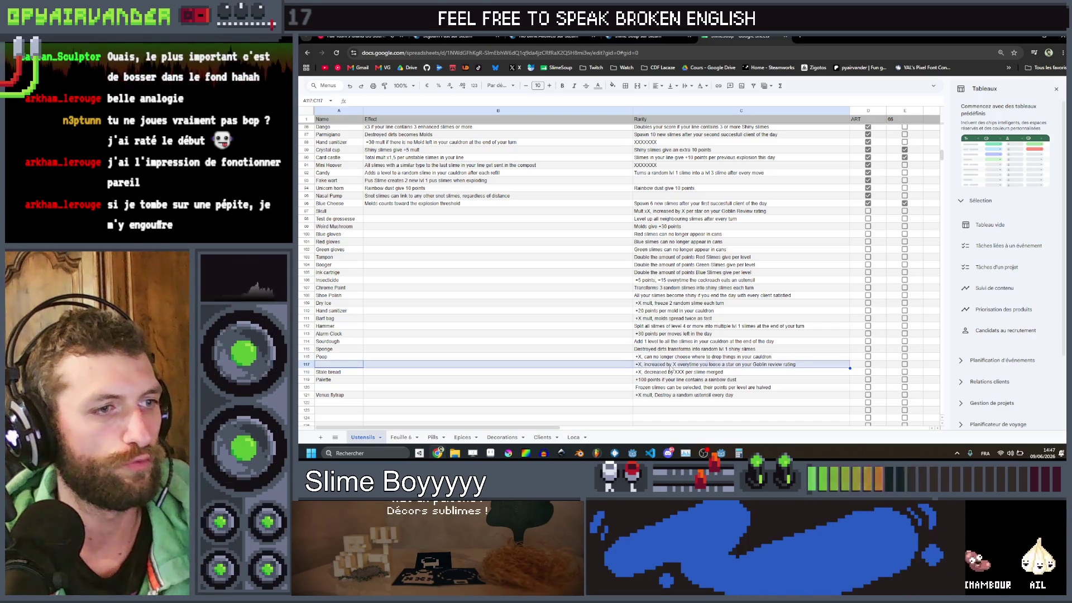
{"action": "left_click", "coordinate": [671, 366]}
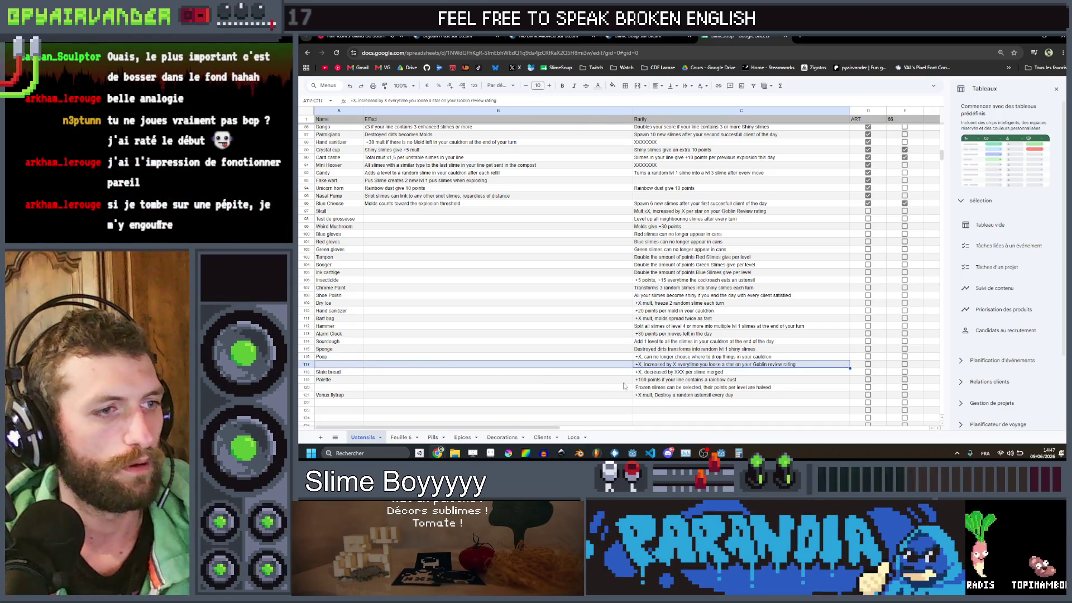
{"action": "left_click_drag", "start_coordinate": [636, 387], "coordinate": [335, 395]}
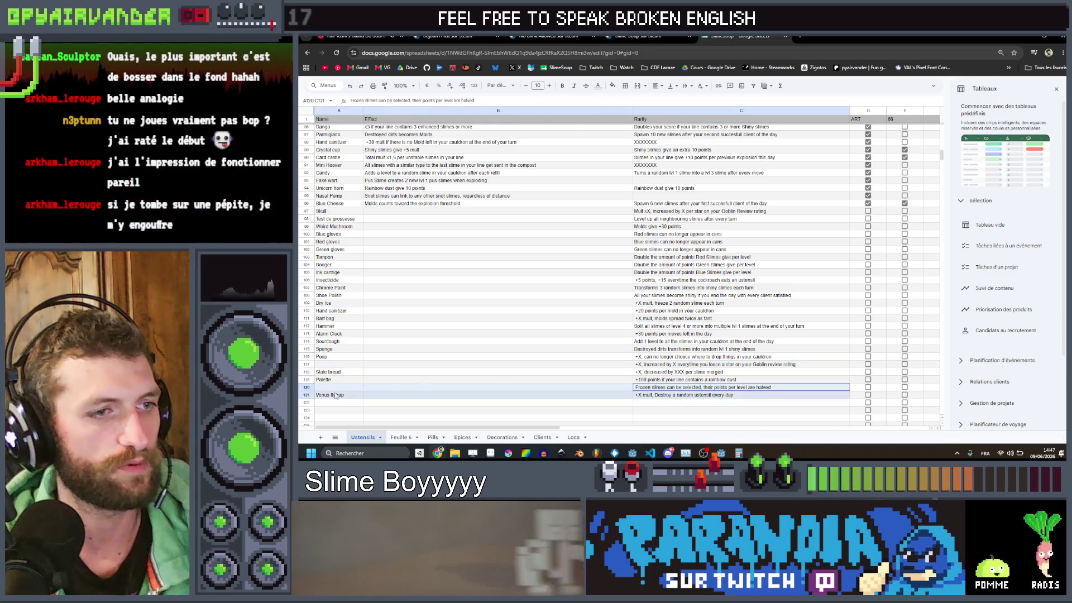
{"action": "left_click", "coordinate": [327, 389]}
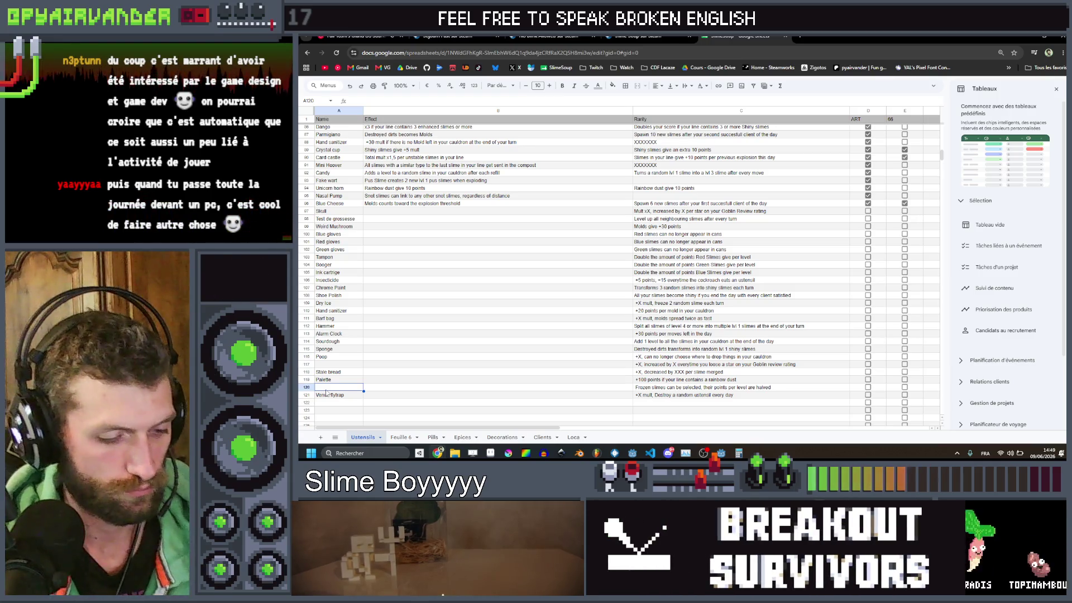
Step: Enter 'Matchbox' as the row 120 name and select the empty row 117 cells
{"action": "type", "text": "Matchbox"}
{"action": "key", "text": "Return"}
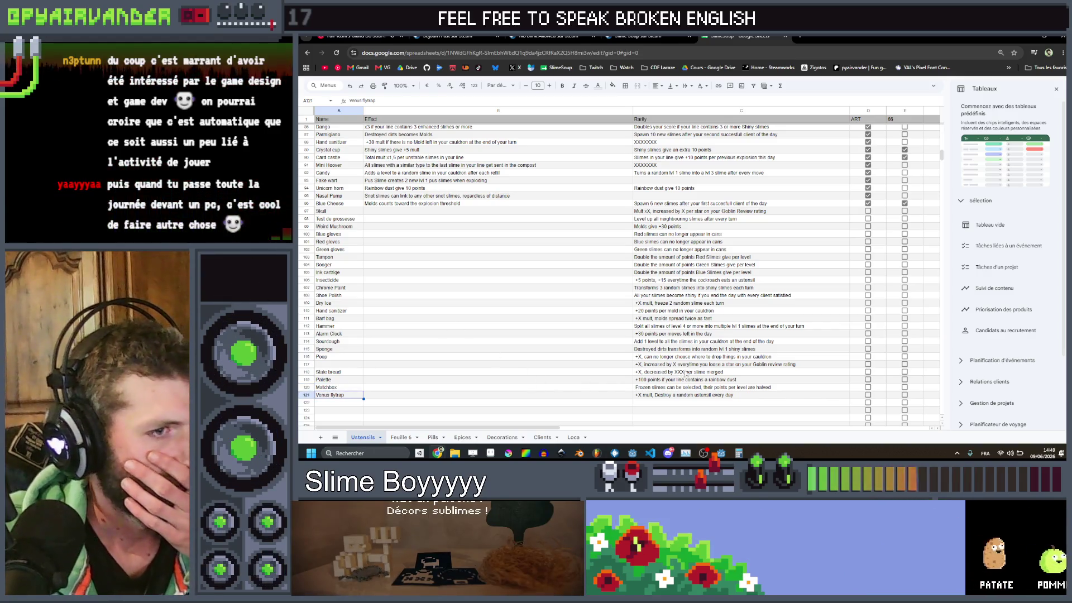
{"action": "mouse_move", "coordinate": [699, 368]}
{"action": "left_mouse_down"}
{"action": "mouse_move", "coordinate": [620, 357]}
{"action": "mouse_move", "coordinate": [663, 372]}
{"action": "mouse_move", "coordinate": [716, 369]}
{"action": "mouse_move", "coordinate": [342, 367]}
{"action": "left_mouse_up"}
{"action": "left_click", "coordinate": [341, 366]}
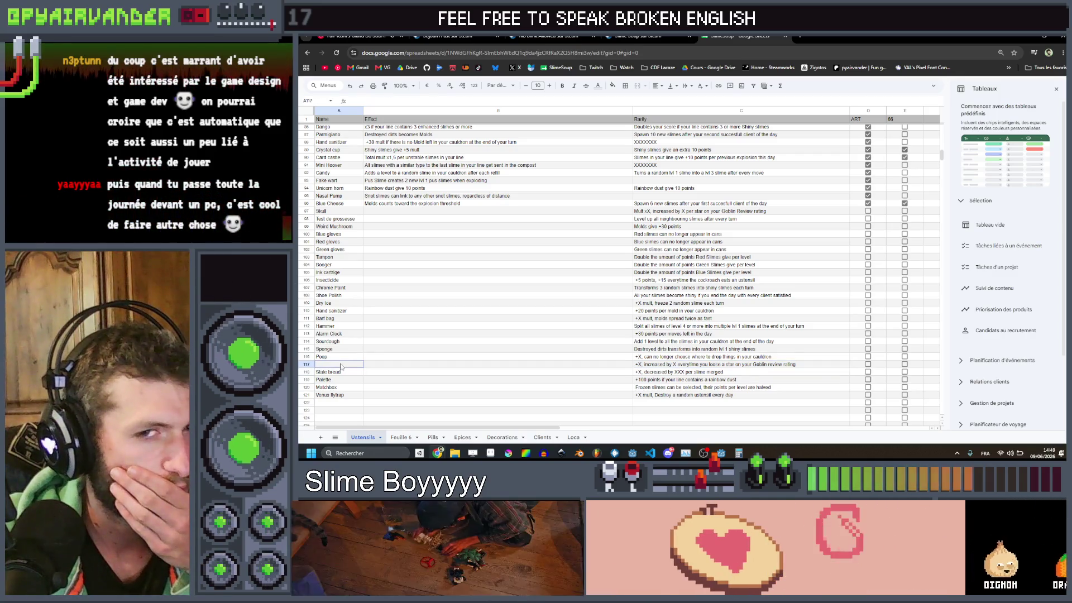
Step: Select different combinations of the empty name and effect cells in row 117
{"action": "scroll", "coordinate": [408, 356], "scroll_direction": "up", "scroll_amount": 5}
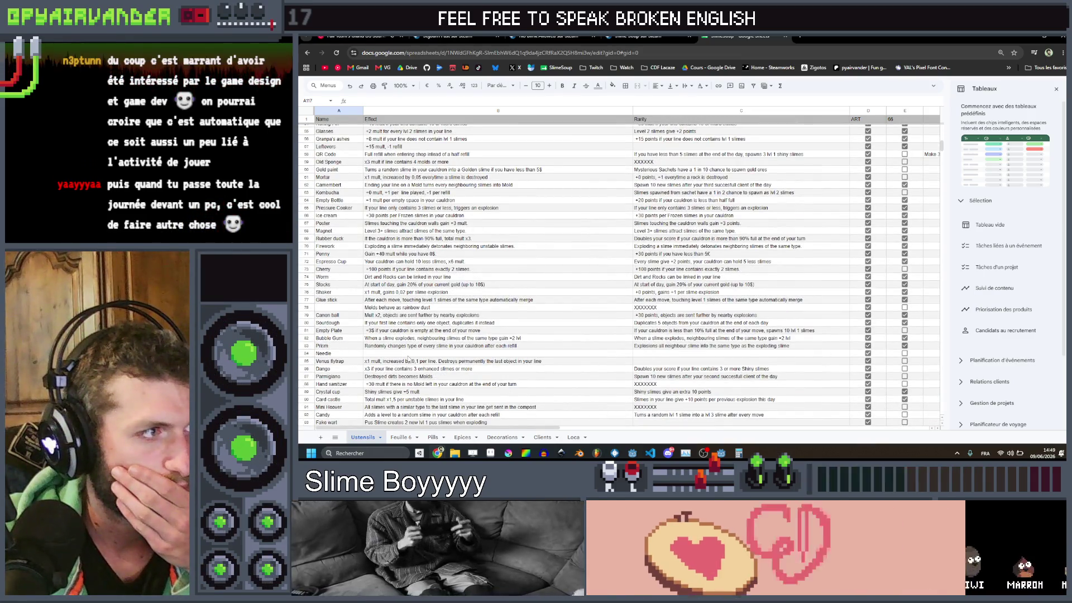
{"action": "scroll", "coordinate": [408, 359], "scroll_direction": "up", "scroll_amount": 1}
{"action": "scroll", "coordinate": [409, 359], "scroll_direction": "up", "scroll_amount": 15}
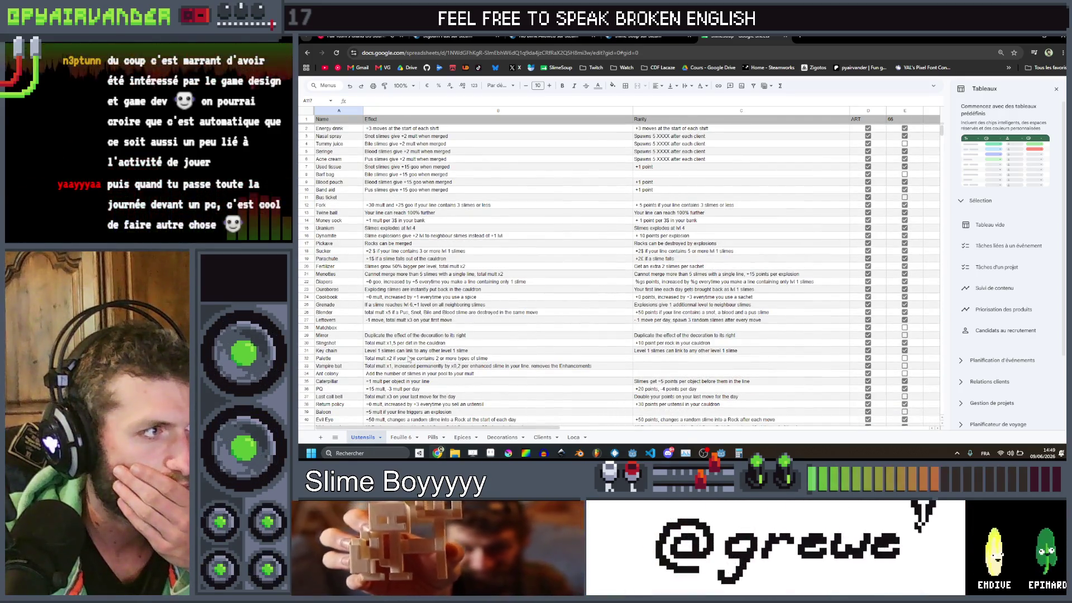
{"action": "scroll", "coordinate": [409, 359], "scroll_direction": "down", "scroll_amount": 20}
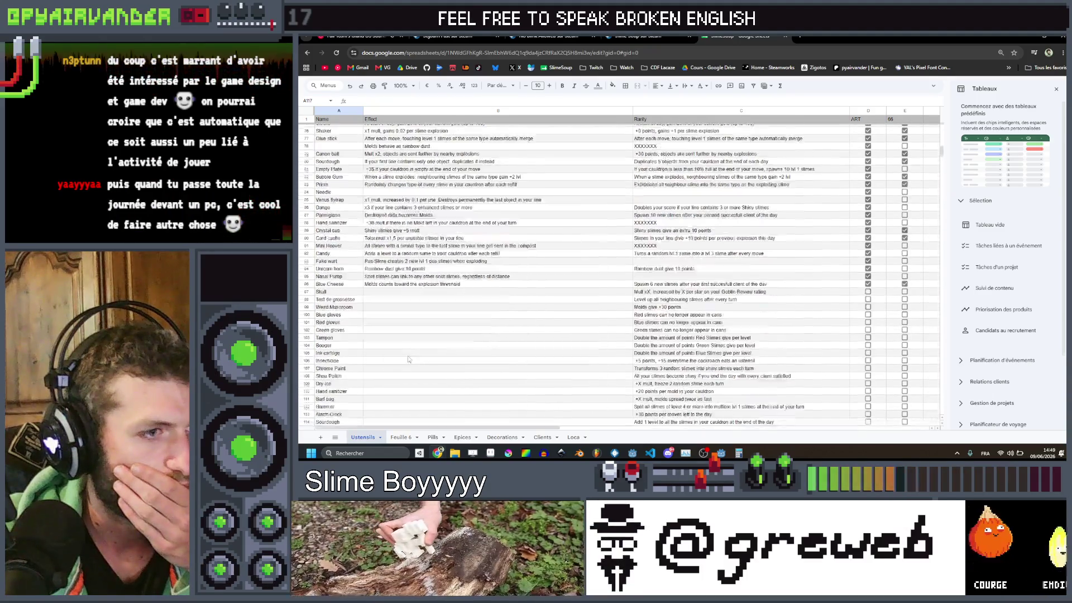
{"action": "left_click_drag", "start_coordinate": [408, 364], "coordinate": [356, 367]}
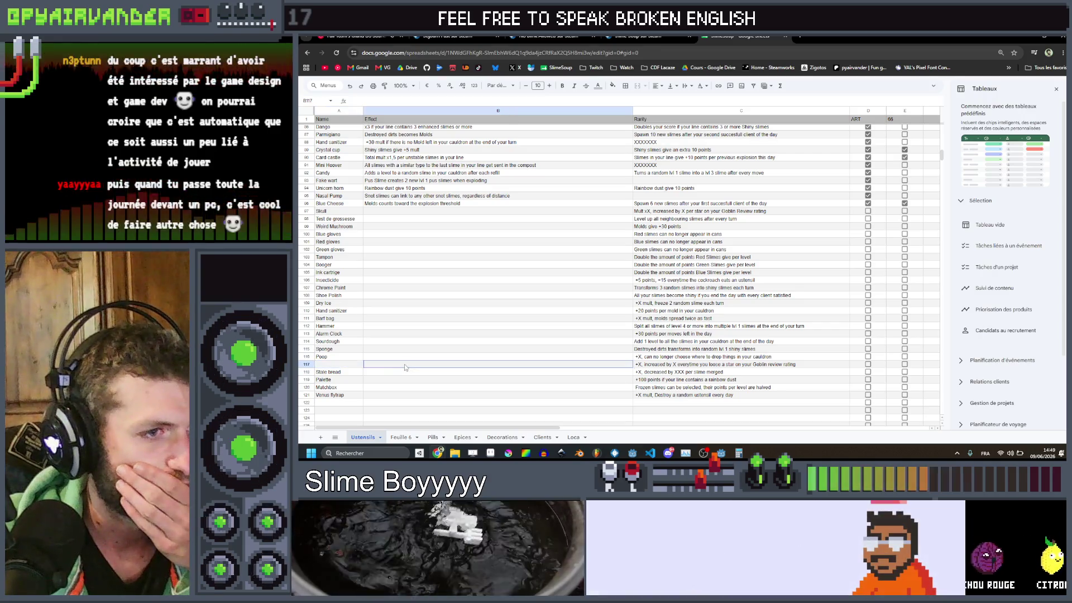
{"action": "left_click", "coordinate": [354, 364]}
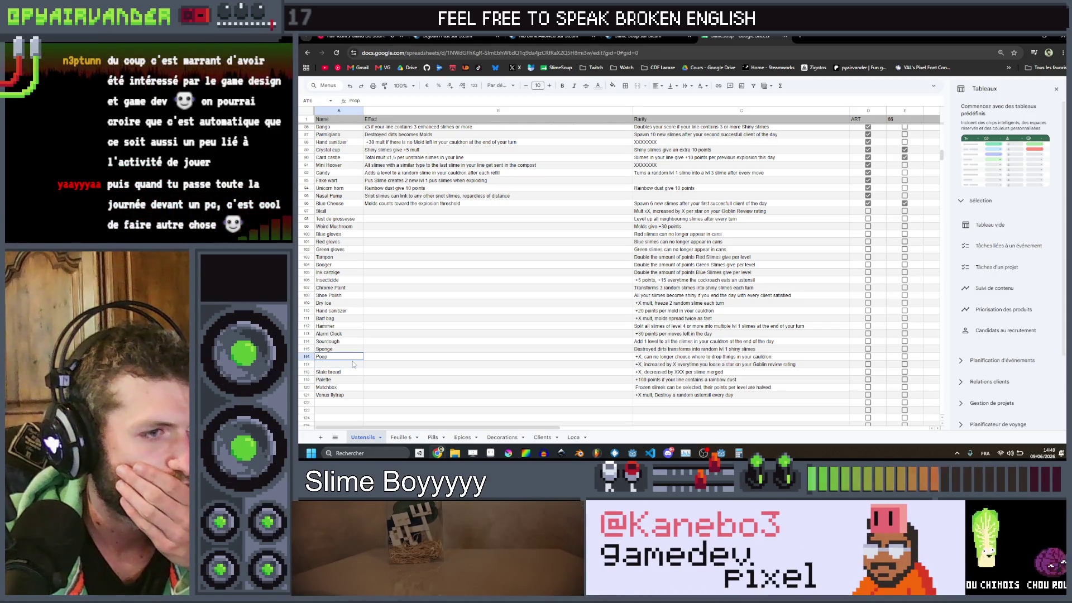
{"action": "left_click", "coordinate": [340, 367]}
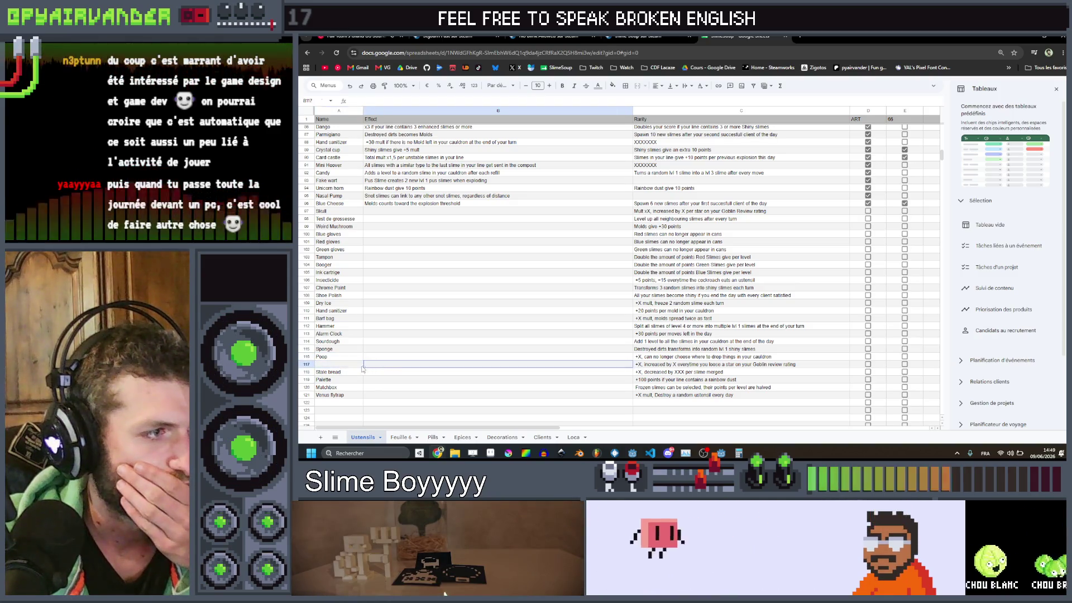
{"action": "left_click", "coordinate": [388, 369]}
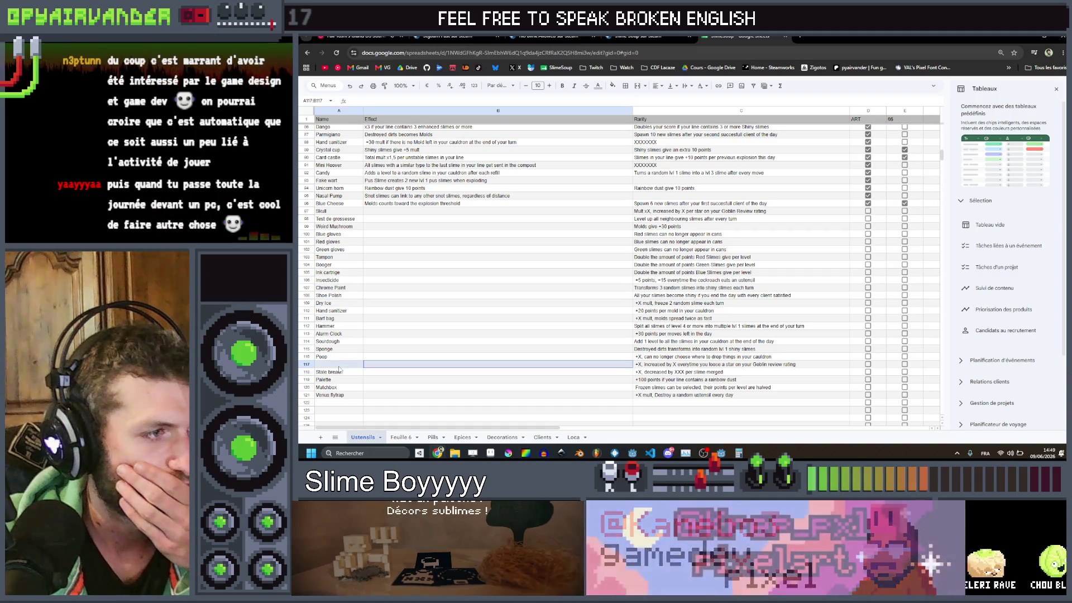
{"action": "left_click_drag", "start_coordinate": [393, 369], "coordinate": [360, 370]}
{"action": "left_click", "coordinate": [437, 364]}
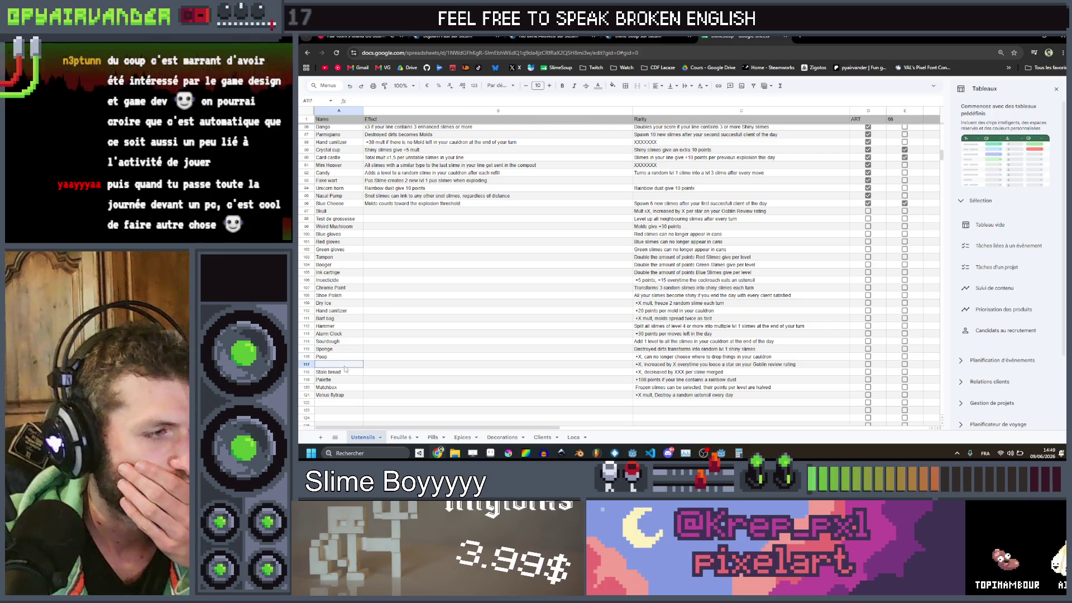
{"action": "left_click", "coordinate": [351, 366]}
{"action": "mouse_move", "coordinate": [353, 366]}
{"action": "left_mouse_down"}
{"action": "mouse_move", "coordinate": [406, 368]}
{"action": "mouse_move", "coordinate": [345, 370]}
{"action": "left_mouse_up"}
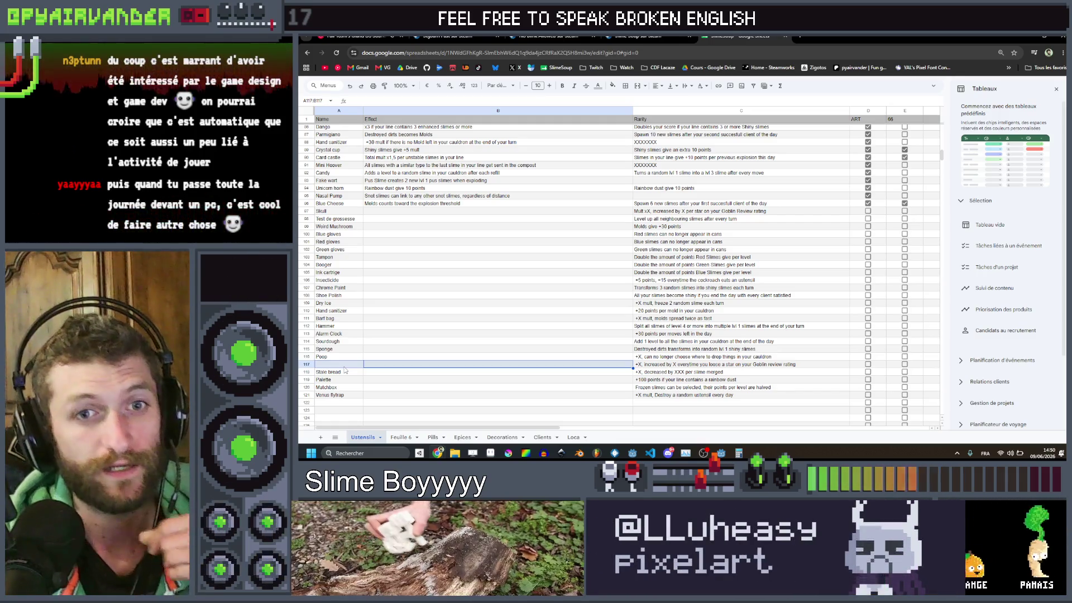
Step: Clear the stray entry from B117, name A117 'Starfish', and select A97:C121
{"action": "type", "text": "starfish"}
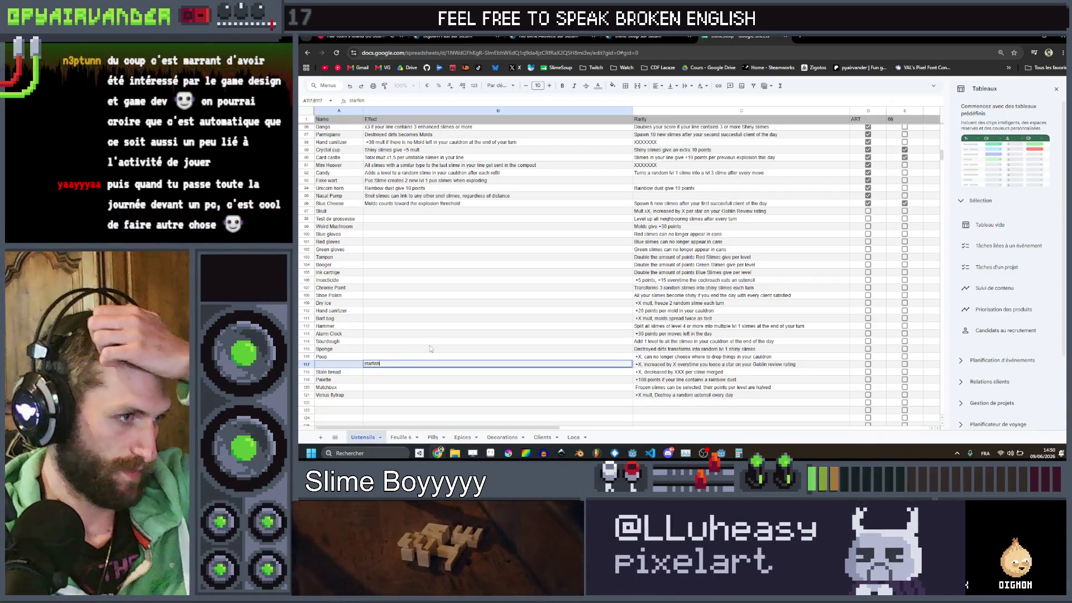
{"action": "left_click", "coordinate": [430, 344]}
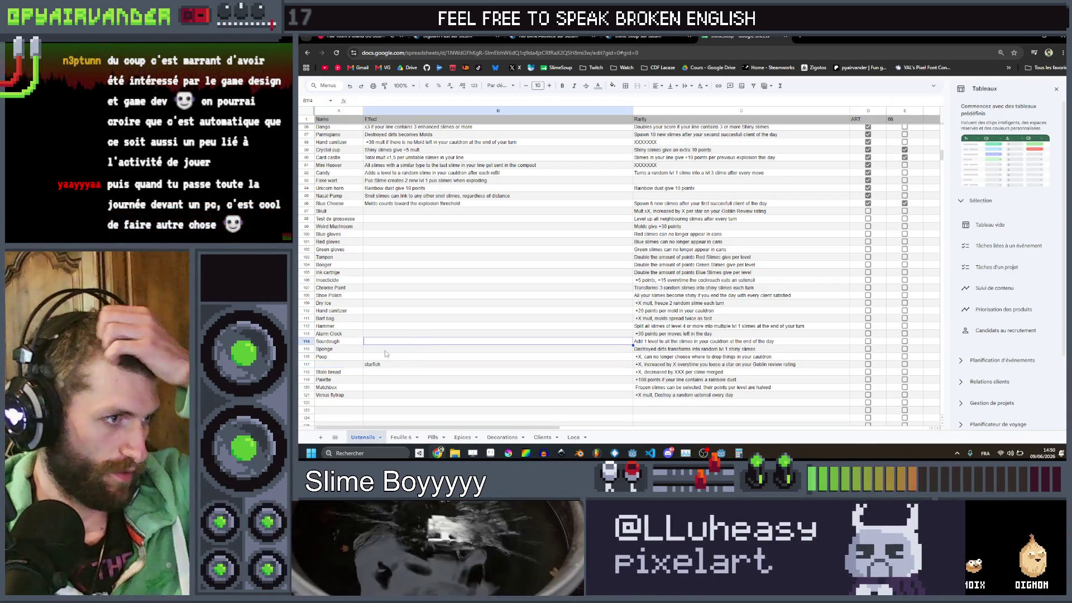
{"action": "key", "text": "Delete"}
{"action": "left_click", "coordinate": [329, 365]}
{"action": "type", "text": "Starfish"}
{"action": "key", "text": "Return"}
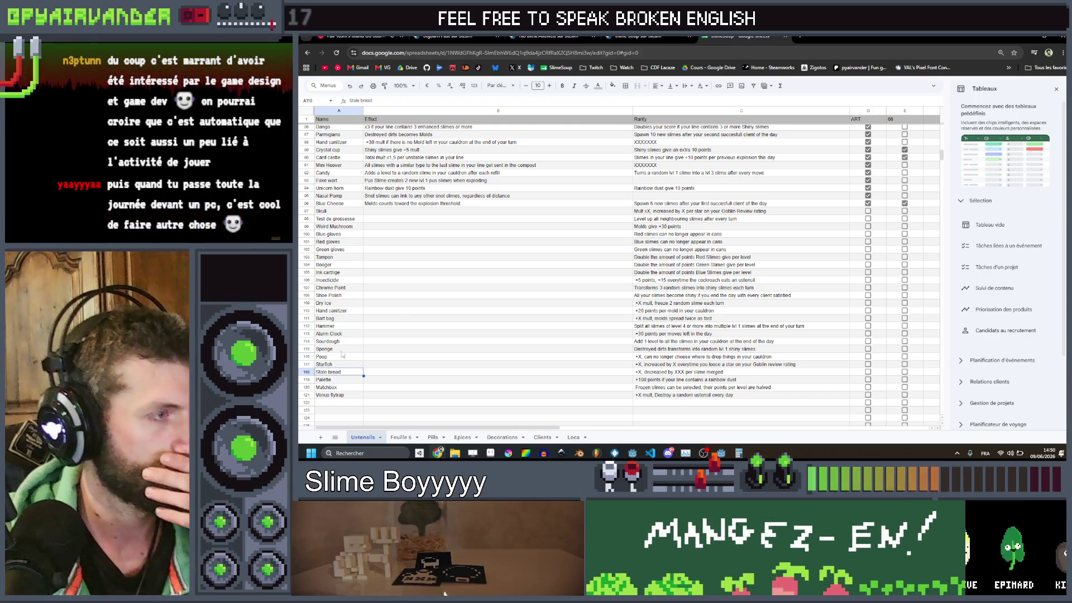
{"action": "mouse_move", "coordinate": [335, 211]}
{"action": "left_mouse_down"}
{"action": "mouse_move", "coordinate": [748, 366]}
{"action": "mouse_move", "coordinate": [768, 397]}
{"action": "mouse_move", "coordinate": [302, 242]}
{"action": "mouse_move", "coordinate": [328, 214]}
{"action": "mouse_move", "coordinate": [719, 399]}
{"action": "mouse_move", "coordinate": [341, 279]}
{"action": "mouse_move", "coordinate": [333, 218]}
{"action": "mouse_move", "coordinate": [771, 411]}
{"action": "mouse_move", "coordinate": [774, 395]}
{"action": "mouse_move", "coordinate": [335, 258]}
{"action": "mouse_move", "coordinate": [312, 223]}
{"action": "mouse_move", "coordinate": [335, 211]}
{"action": "left_mouse_up"}
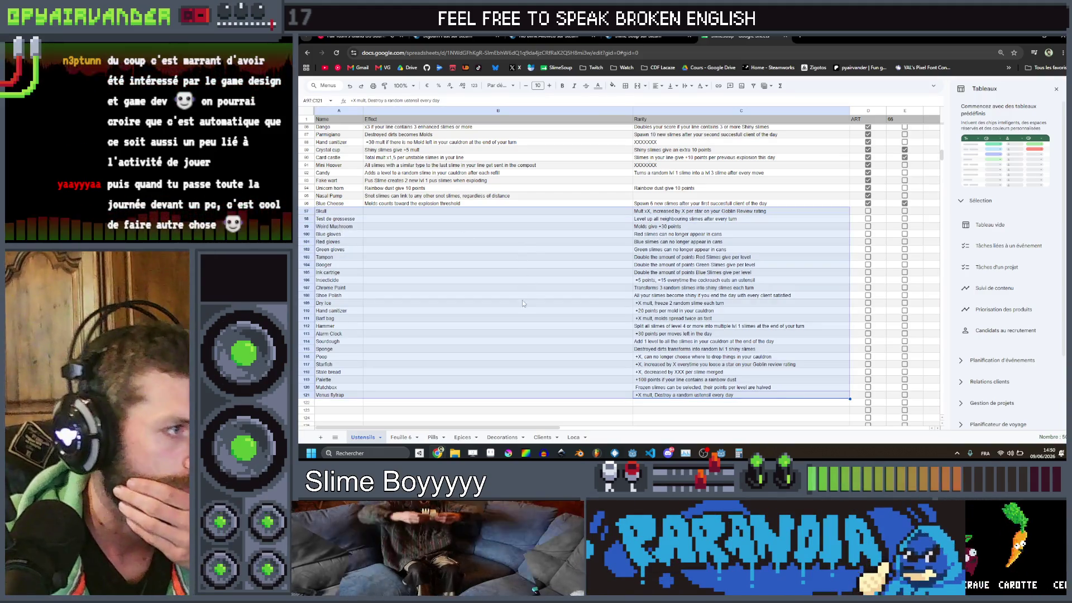
{"action": "mouse_move", "coordinate": [704, 453]}
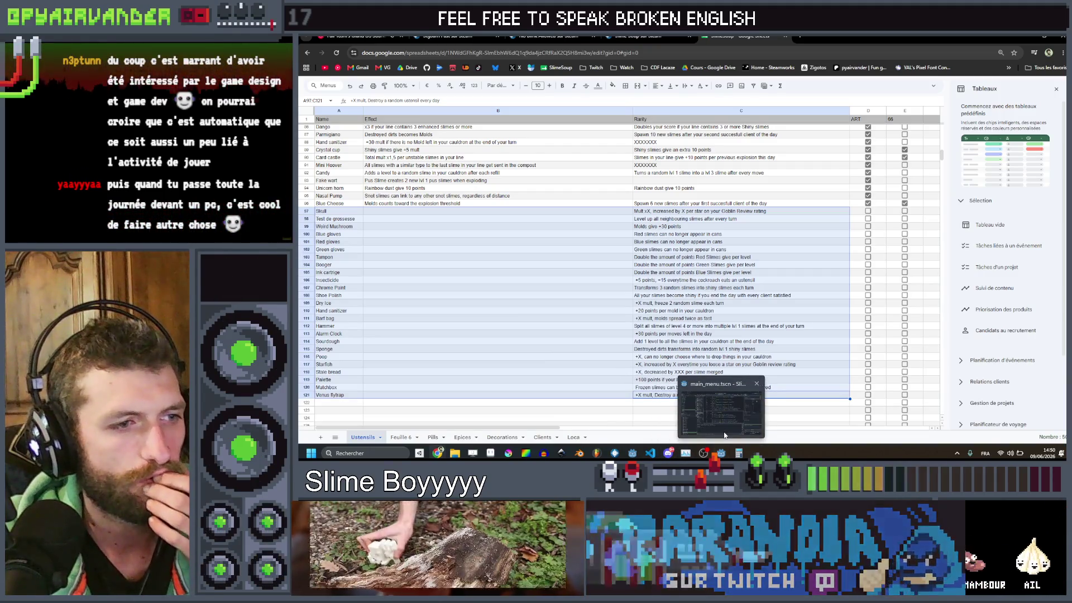
Step: In Godot's FileSystem dock, rename ust_alarm.tres to ust_leftovers.tres
{"action": "left_click", "coordinate": [720, 424]}
{"action": "scroll", "coordinate": [360, 315], "scroll_direction": "up", "scroll_amount": 4}
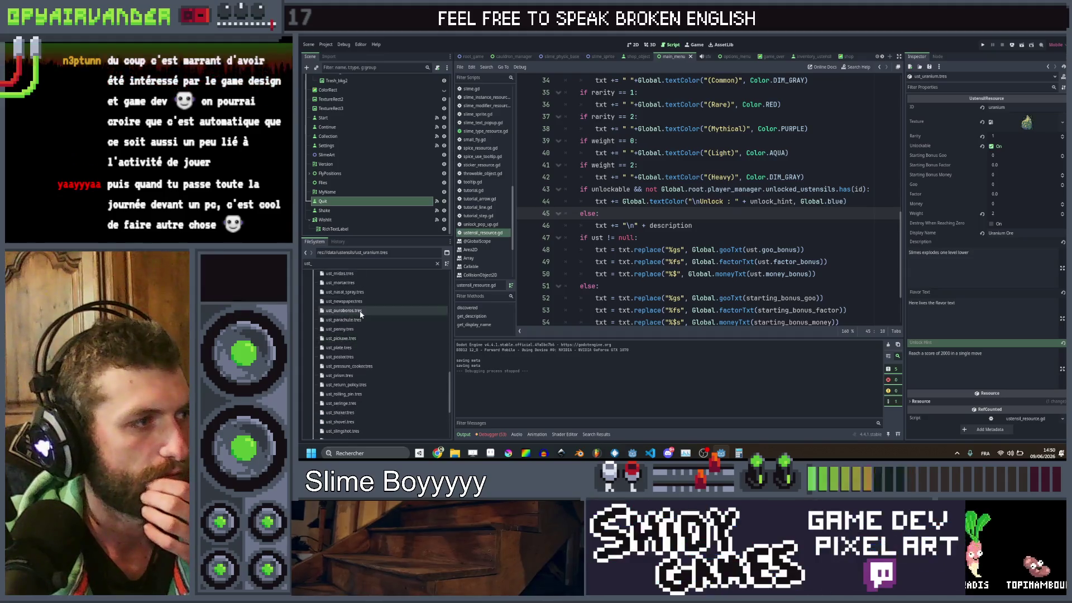
{"action": "scroll", "coordinate": [359, 314], "scroll_direction": "up", "scroll_amount": 10}
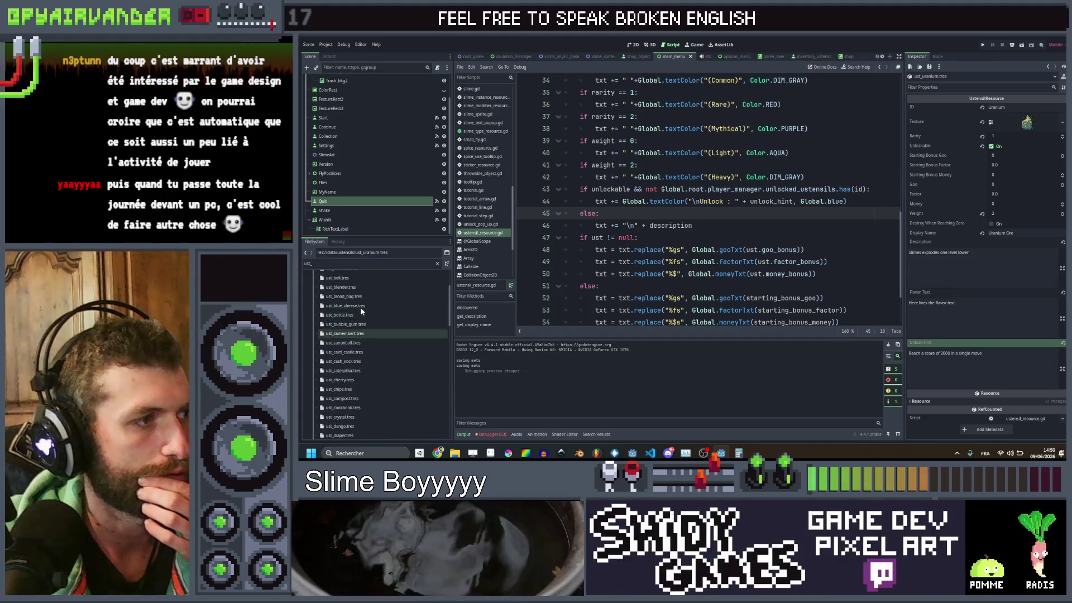
{"action": "left_click", "coordinate": [345, 322]}
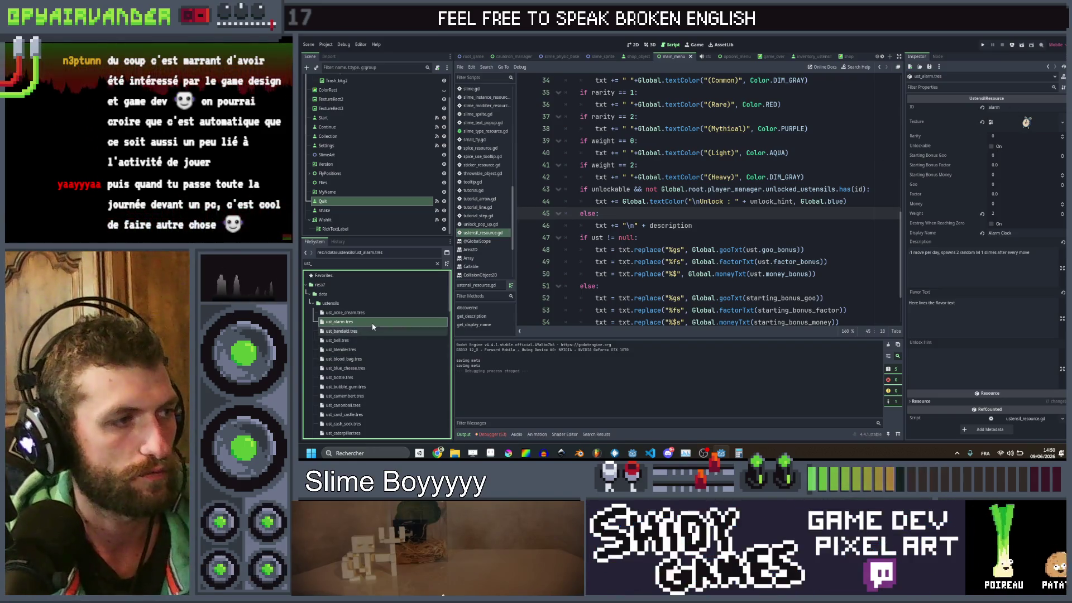
{"action": "key", "text": "F2"}
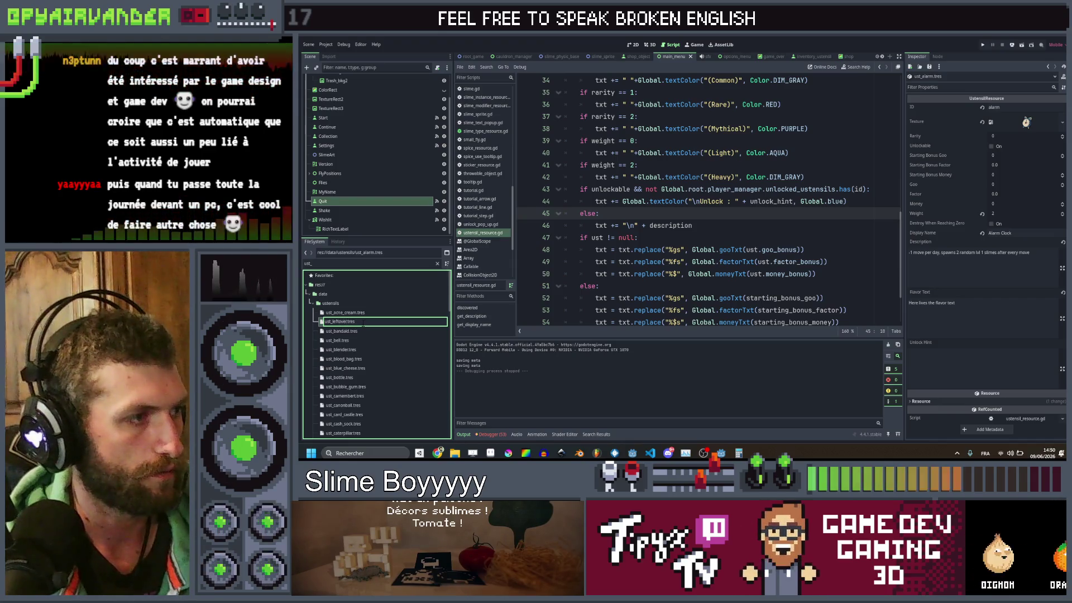
{"action": "key", "text": "Escape"}
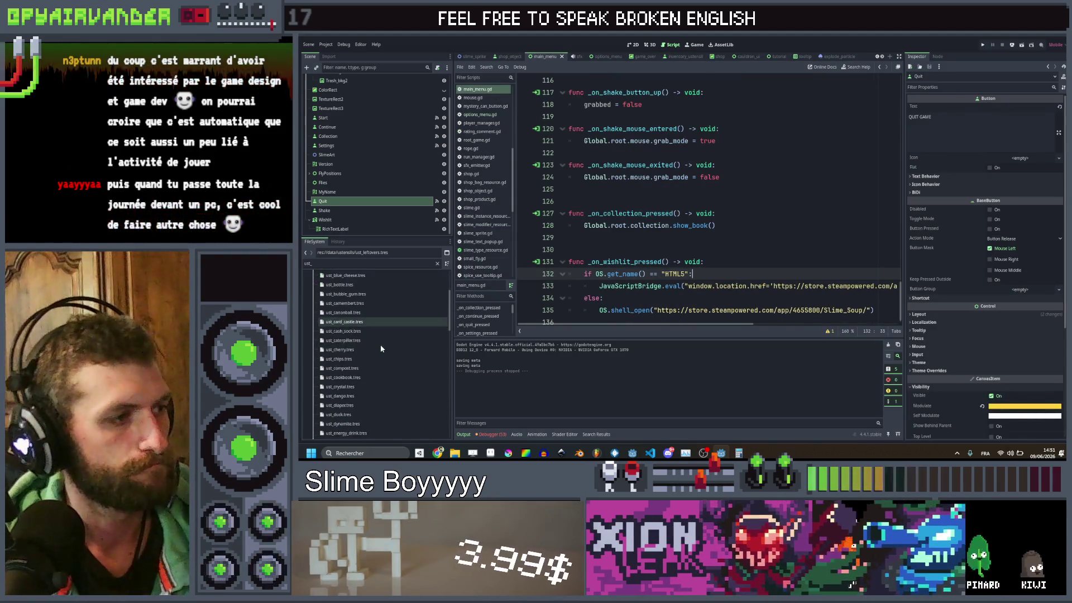
Step: Change the ust_leftovers resource's ID to leftovers and set its texture to the leftovers image
{"action": "scroll", "coordinate": [382, 348], "scroll_direction": "down", "scroll_amount": 5}
{"action": "scroll", "coordinate": [381, 346], "scroll_direction": "down", "scroll_amount": 3}
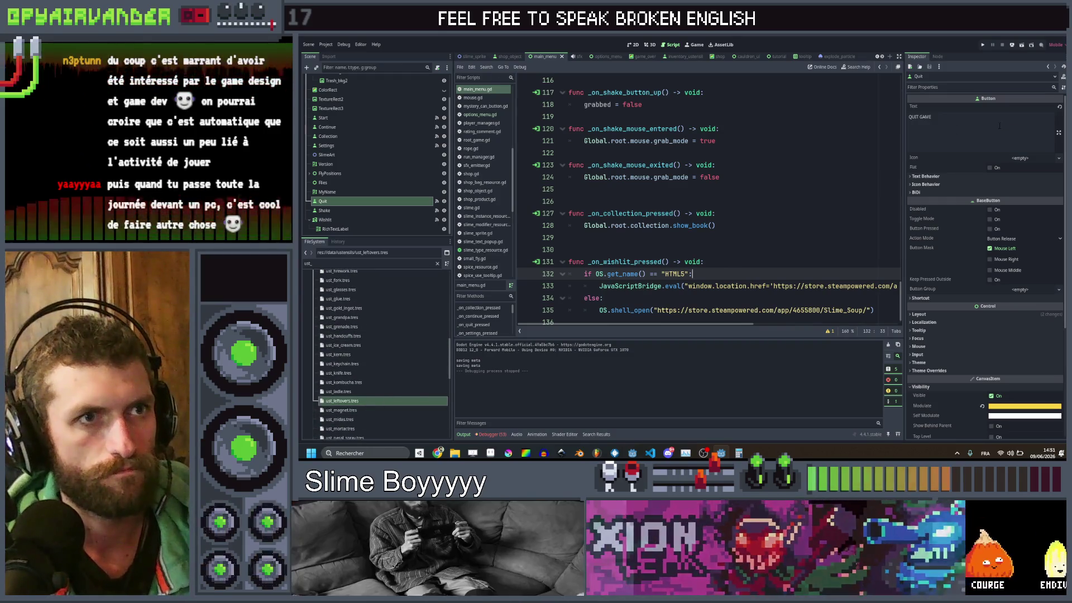
{"action": "left_click", "coordinate": [999, 126]}
{"action": "left_click", "coordinate": [414, 407]}
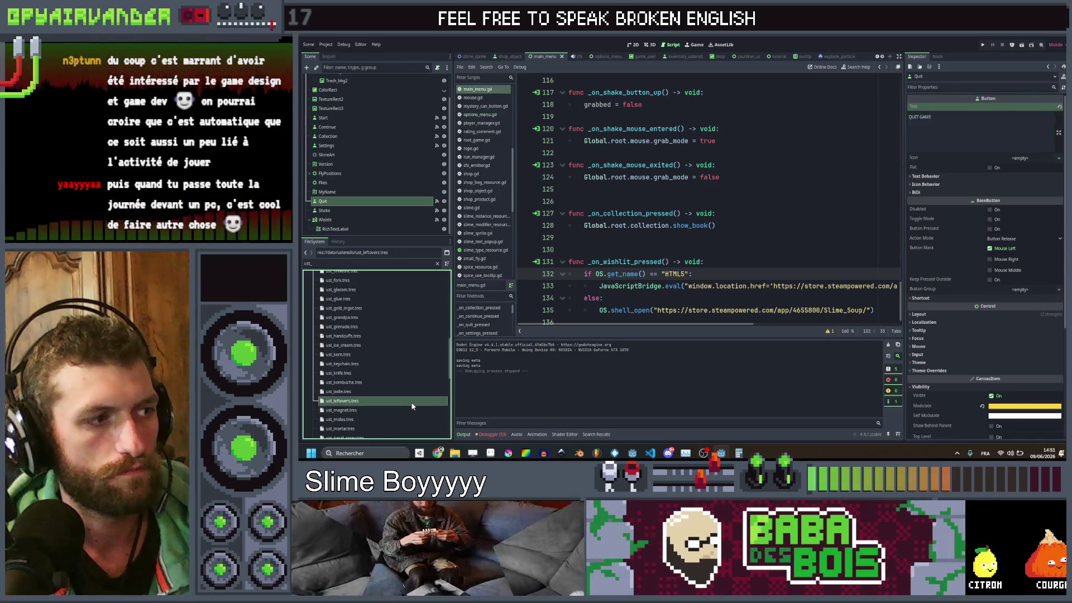
{"action": "left_click", "coordinate": [1003, 108]}
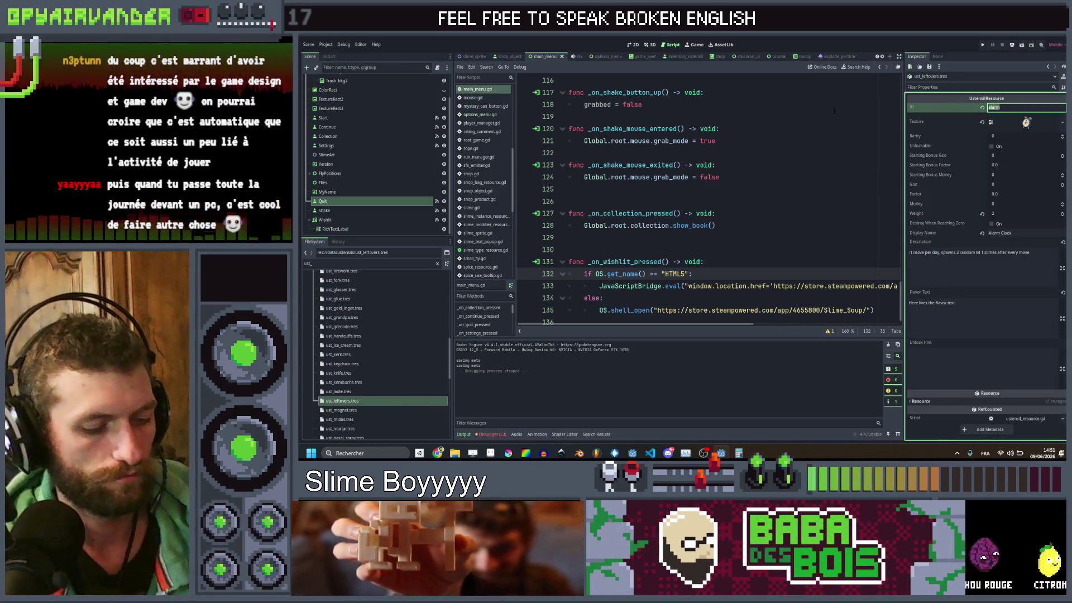
{"action": "type", "text": "leftovers"}
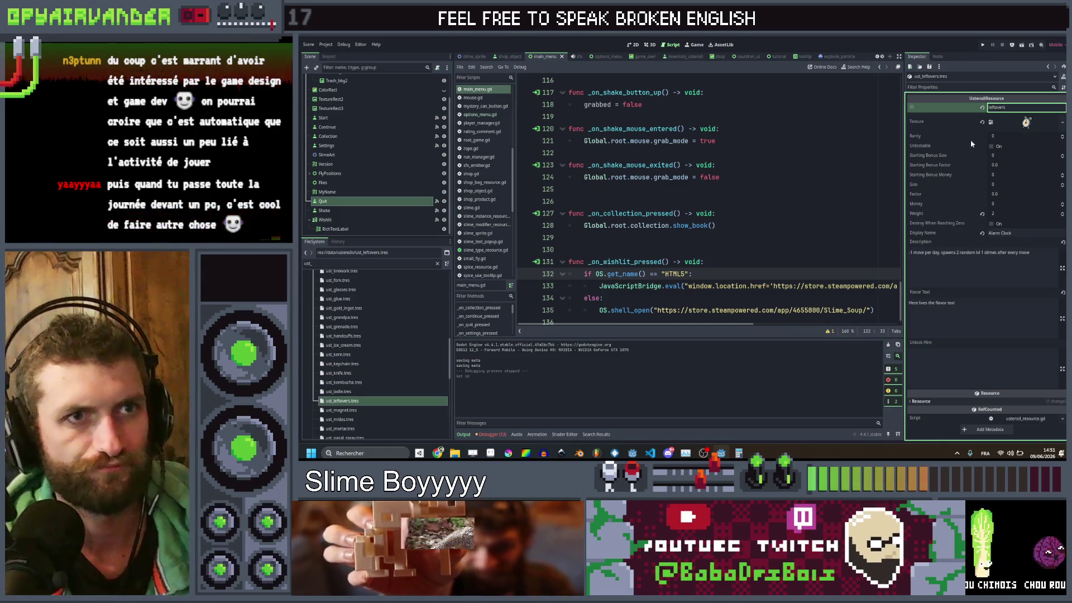
{"action": "left_click", "coordinate": [1032, 122]}
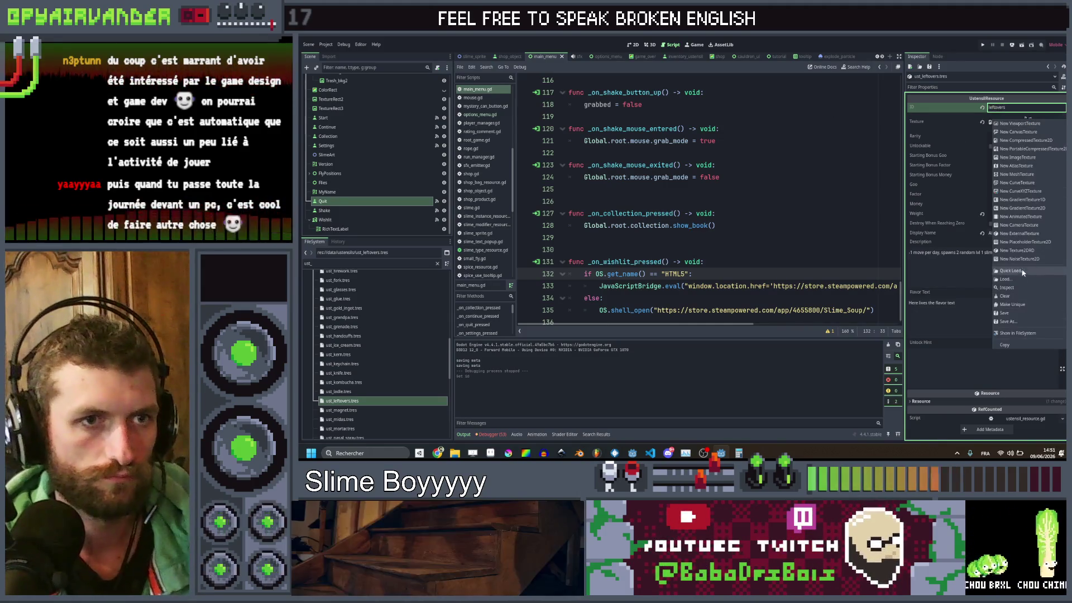
{"action": "left_click", "coordinate": [1024, 271]}
{"action": "type", "text": "left"}
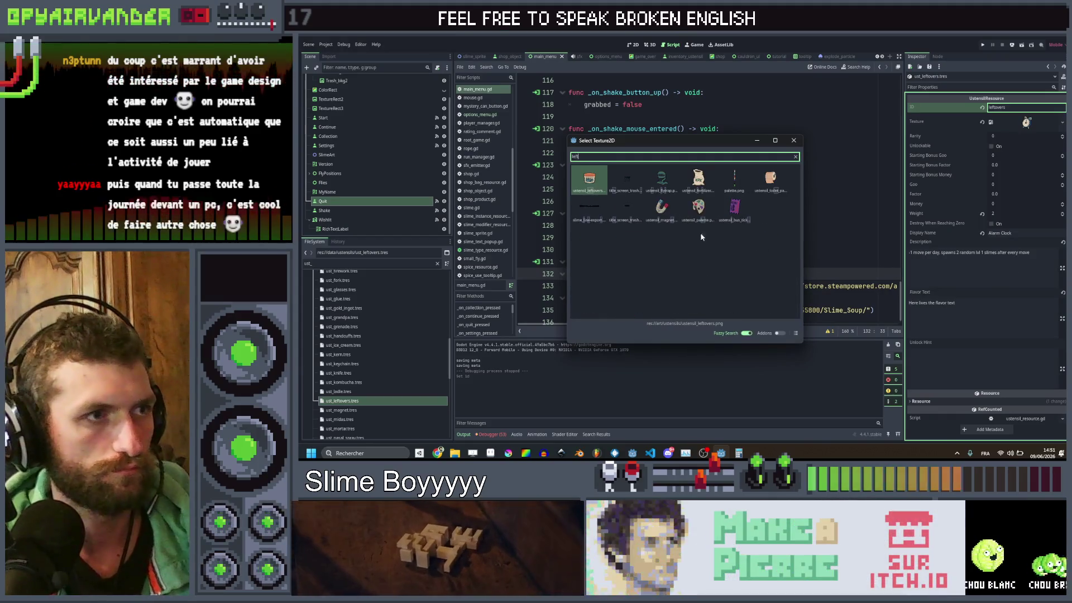
{"action": "double_click", "coordinate": [589, 198]}
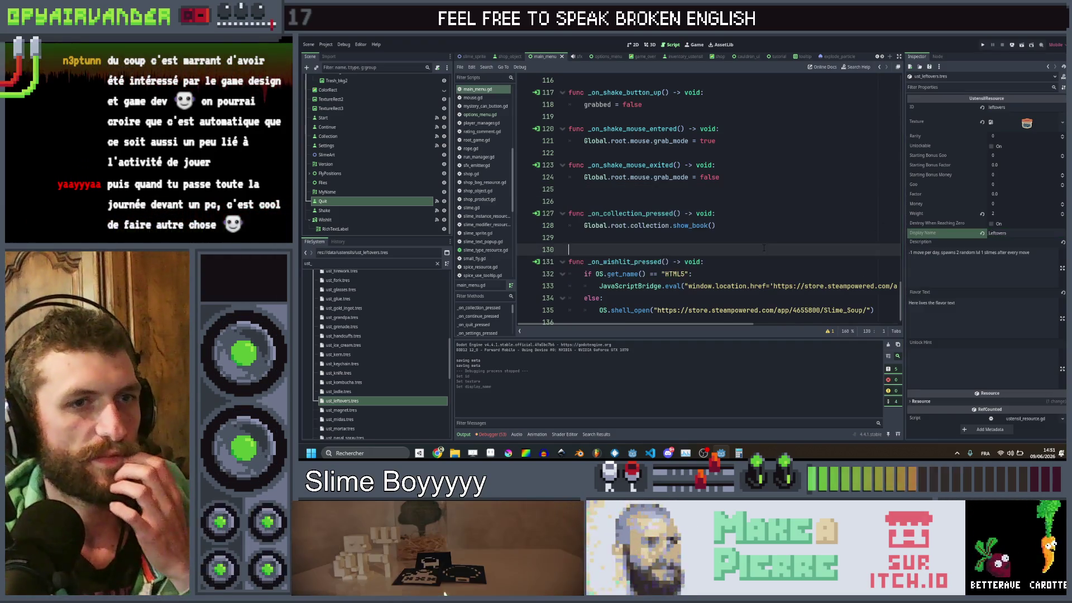
Step: Search the project for 'alarm' and open the cauldron_manager.gd result at line 204
{"action": "left_click", "coordinate": [768, 248]}
{"action": "key", "text": "ctrl+shift+f"}
{"action": "type", "text": "alarm"}
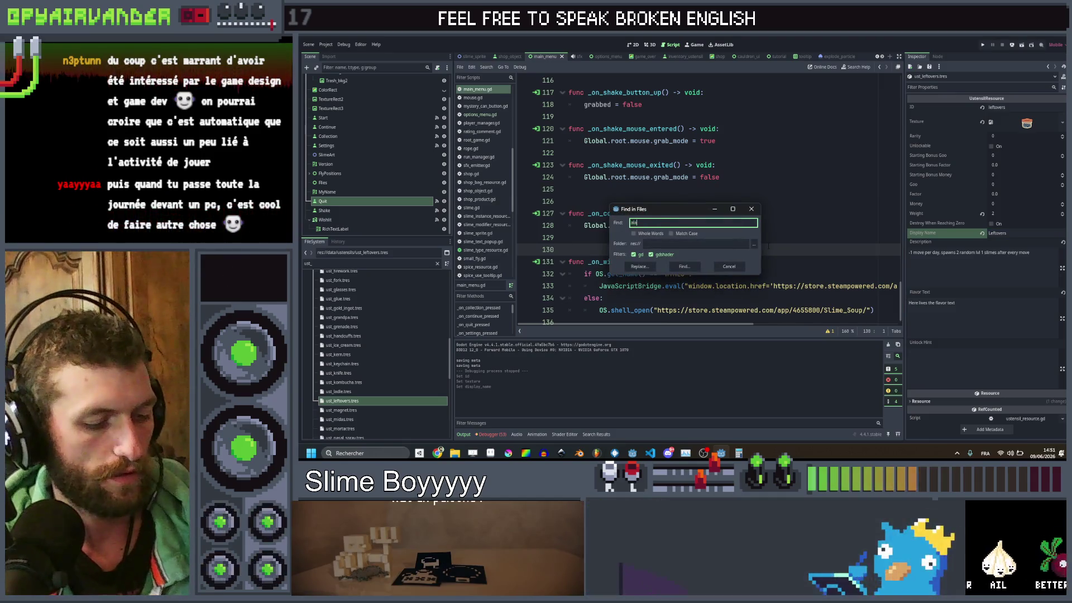
{"action": "key", "text": "Return"}
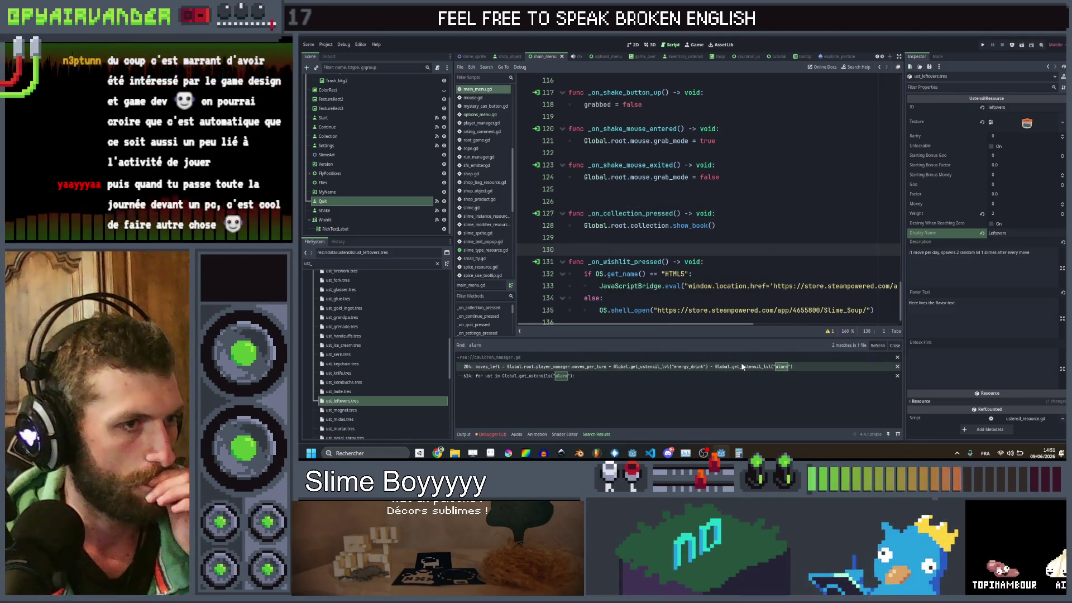
{"action": "left_click", "coordinate": [743, 367]}
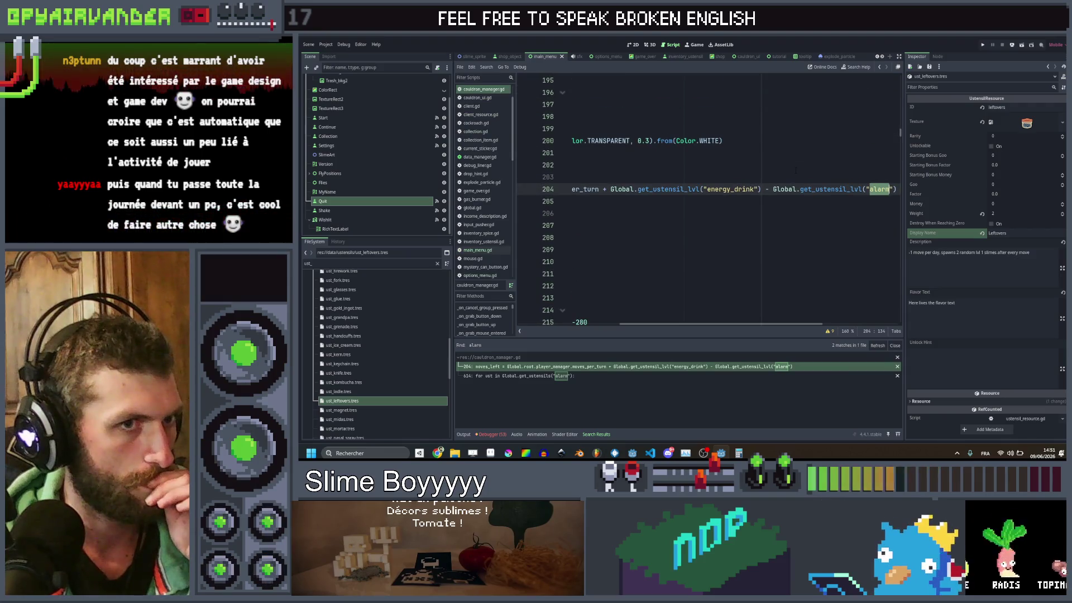
Step: Change 'alarm' to 'leftovers' on lines 204 and 614 of cauldron_manager.gd, then save the script
{"action": "scroll", "coordinate": [795, 170], "scroll_direction": "right", "scroll_amount": 3}
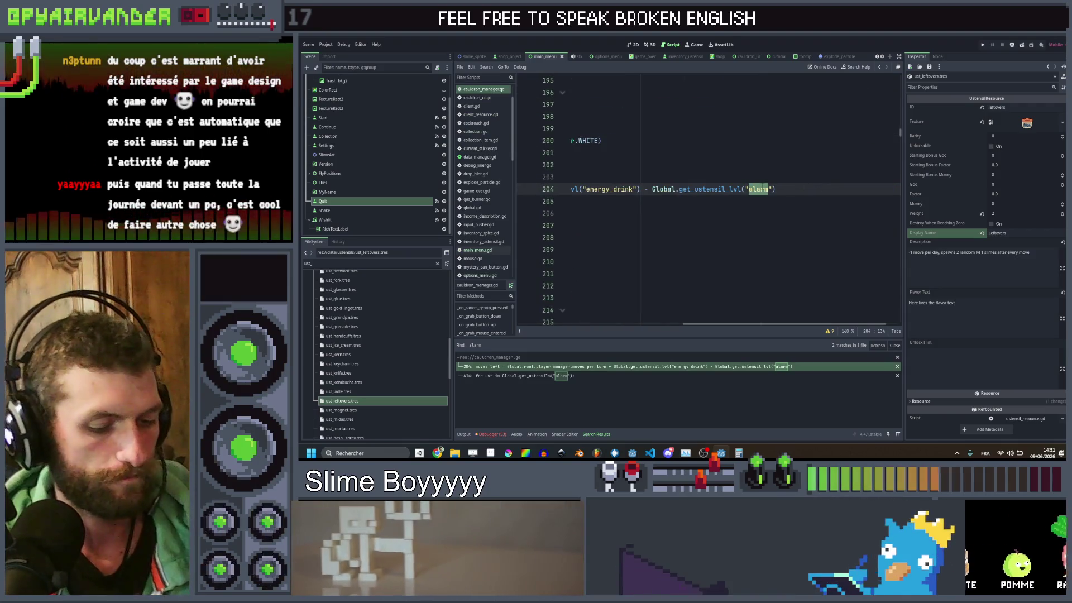
{"action": "type", "text": "leftovers"}
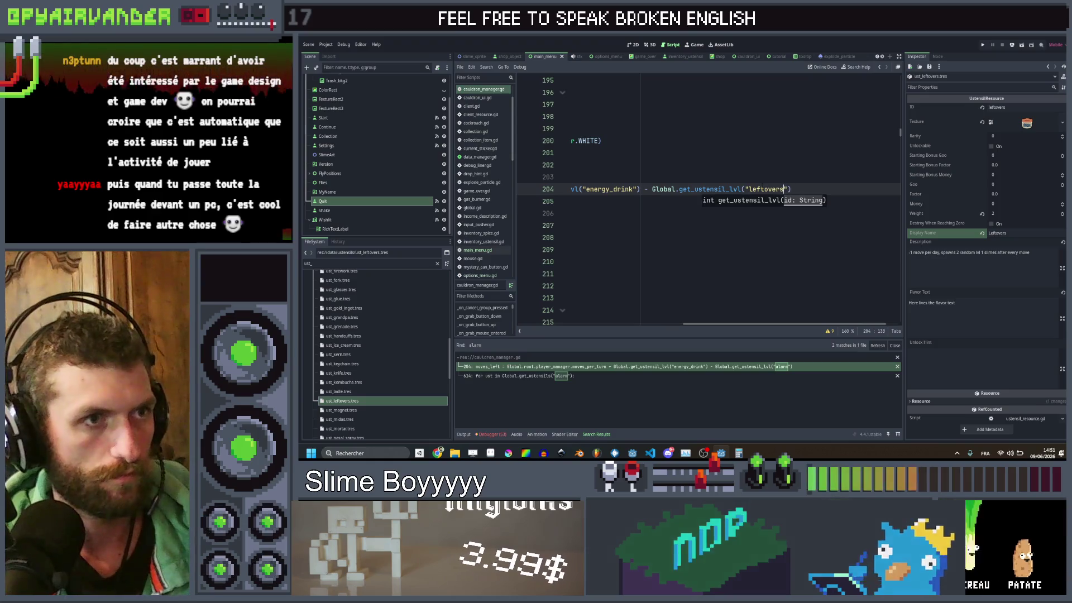
{"action": "left_click", "coordinate": [497, 377]}
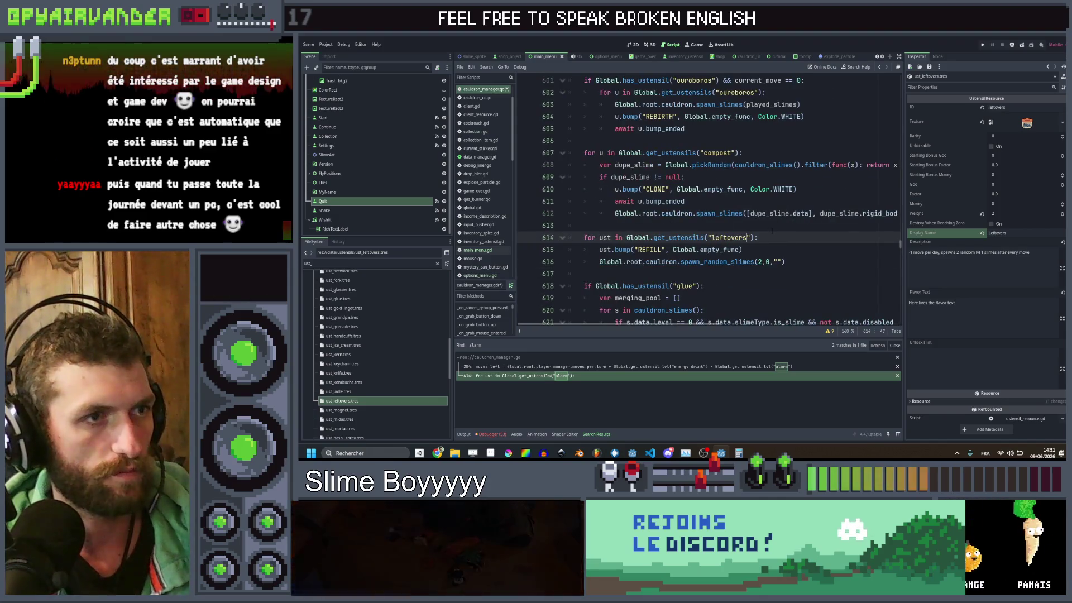
{"action": "left_click", "coordinate": [772, 231]}
{"action": "key", "text": "ctrl+s"}
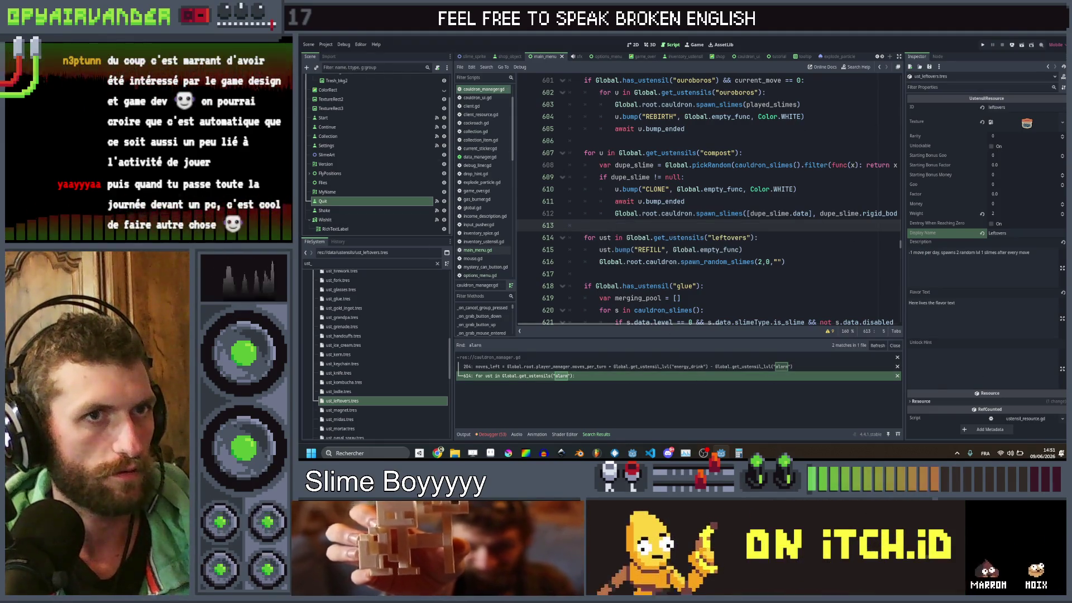
{"action": "left_click", "coordinate": [1033, 270]}
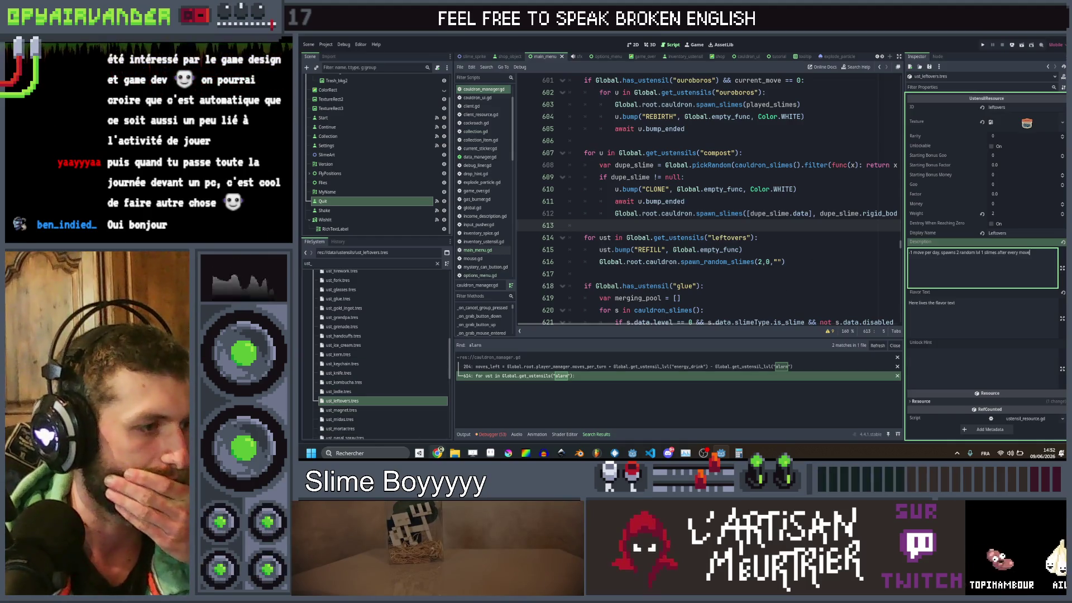
{"action": "mouse_move", "coordinate": [438, 453]}
{"action": "left_click", "coordinate": [486, 418]}
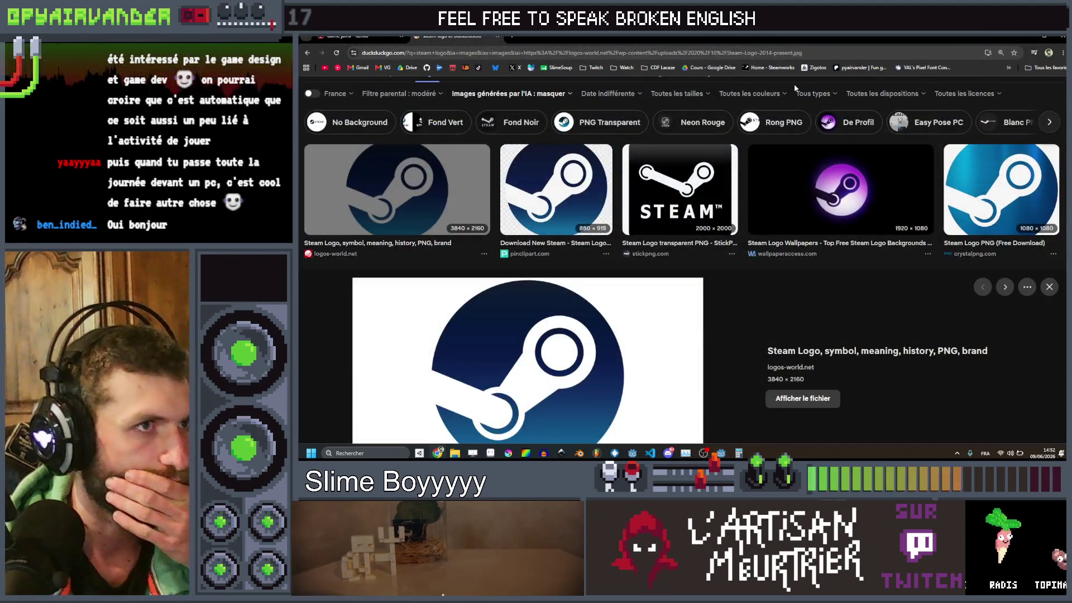
{"action": "key", "text": "alt+Tab"}
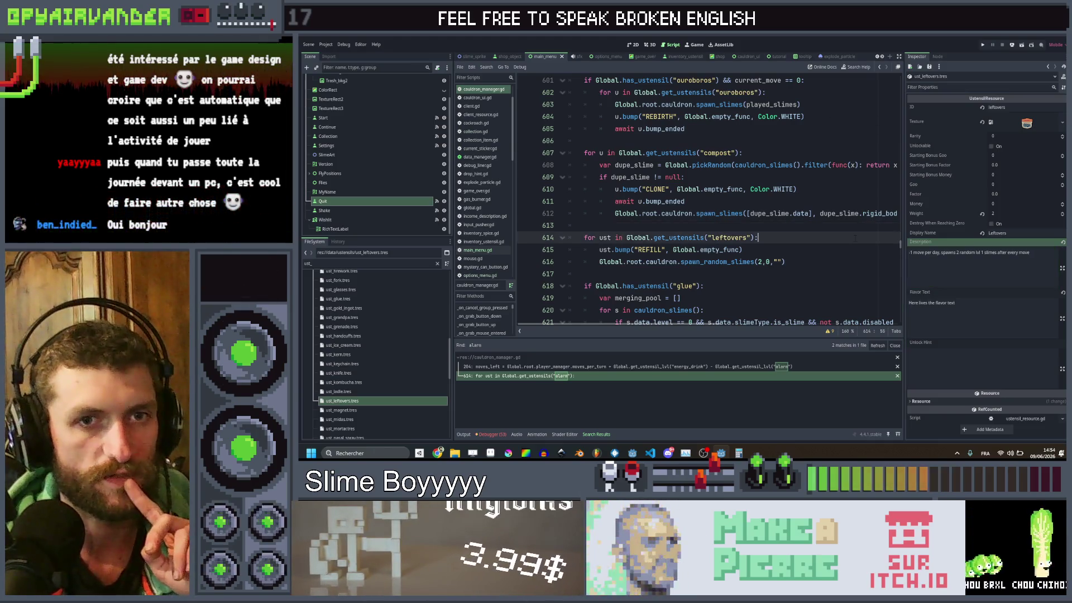
Step: Leave the Description field for the script editor, then bring Aseprite's utensil sprite sheet forward
{"action": "left_click", "coordinate": [822, 237]}
{"action": "scroll", "coordinate": [821, 205], "scroll_direction": "down", "scroll_amount": 5}
{"action": "scroll", "coordinate": [822, 205], "scroll_direction": "up", "scroll_amount": 3}
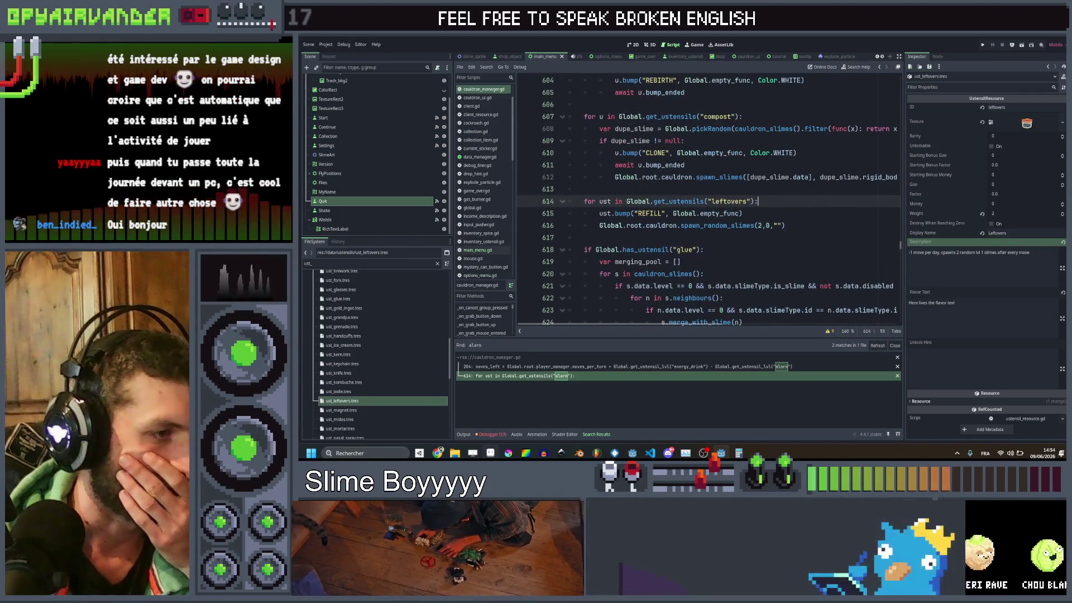
{"action": "left_click", "coordinate": [662, 453]}
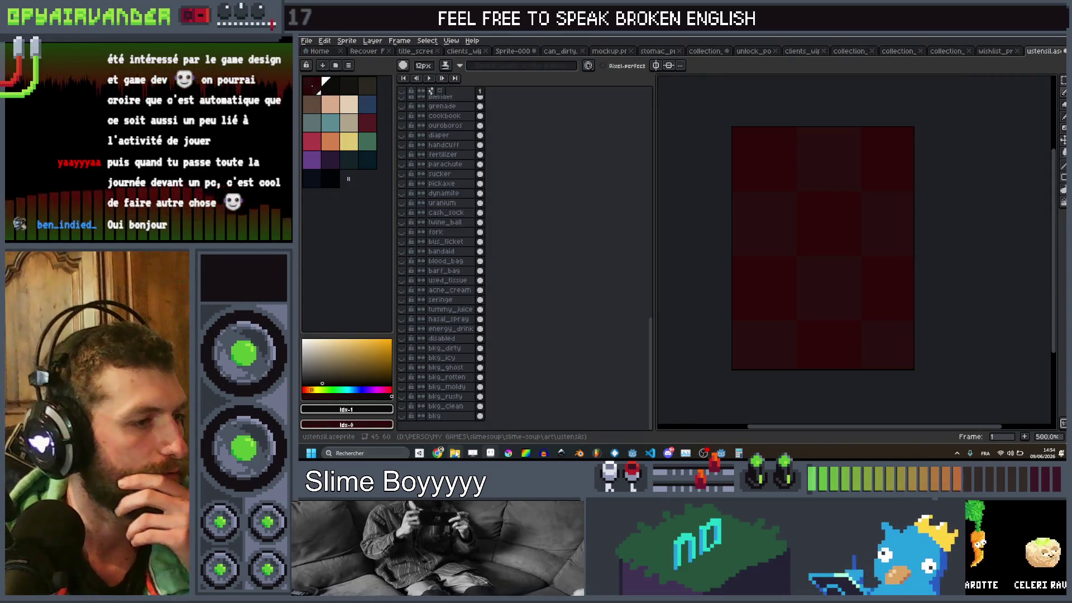
{"action": "mouse_move", "coordinate": [460, 448]}
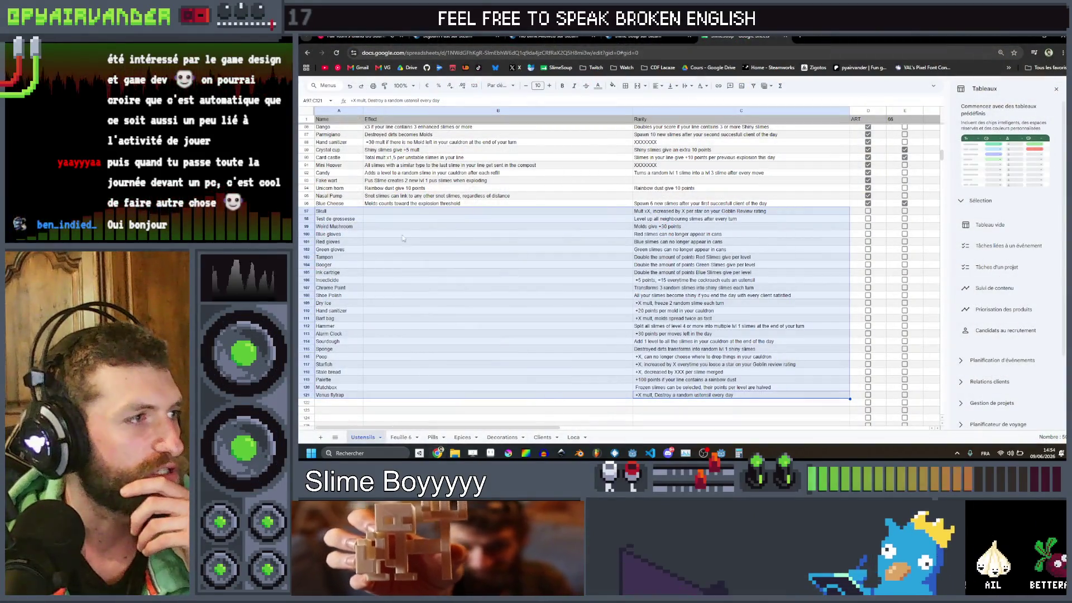
Step: In the utensils spreadsheet, mark X beside Skull, Test de grossesse and the glove rows
{"action": "left_click", "coordinate": [394, 413]}
{"action": "left_click", "coordinate": [329, 218]}
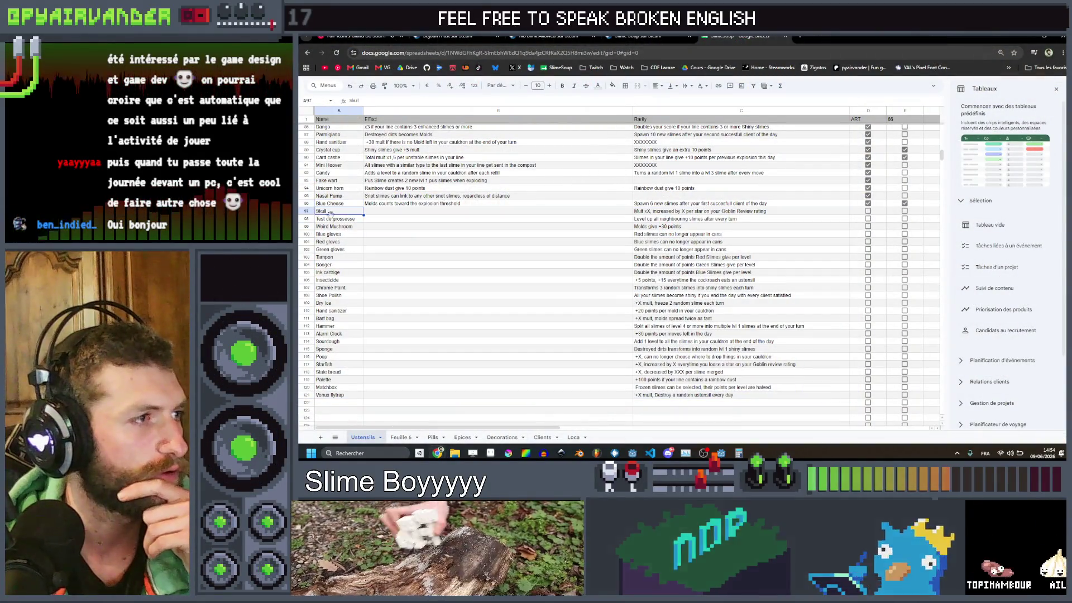
{"action": "left_click", "coordinate": [335, 241]}
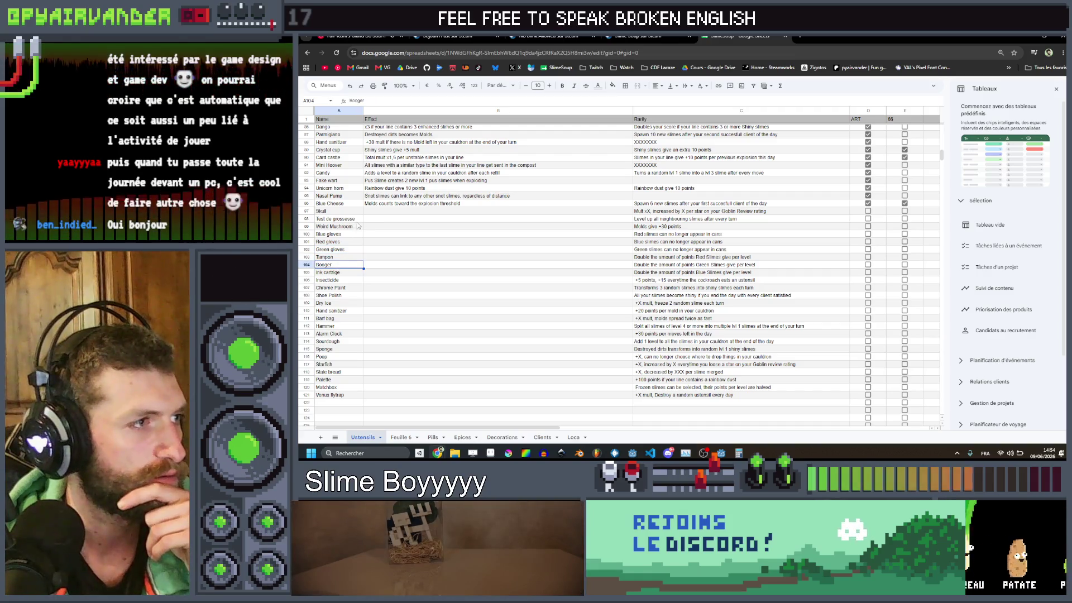
{"action": "left_click", "coordinate": [378, 212]}
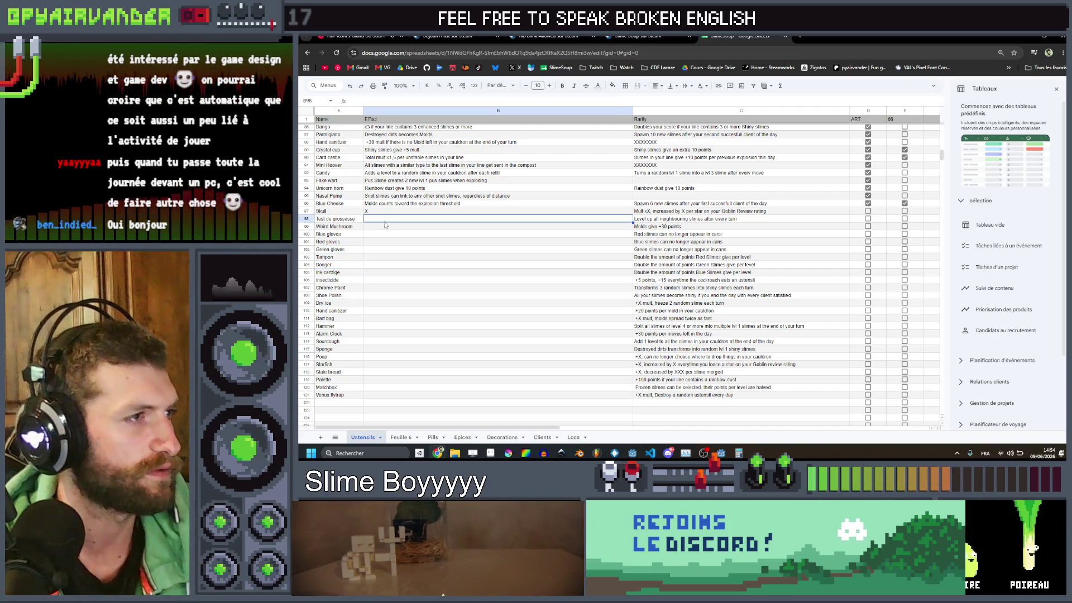
{"action": "type", "text": "X"}
{"action": "left_click", "coordinate": [385, 234]}
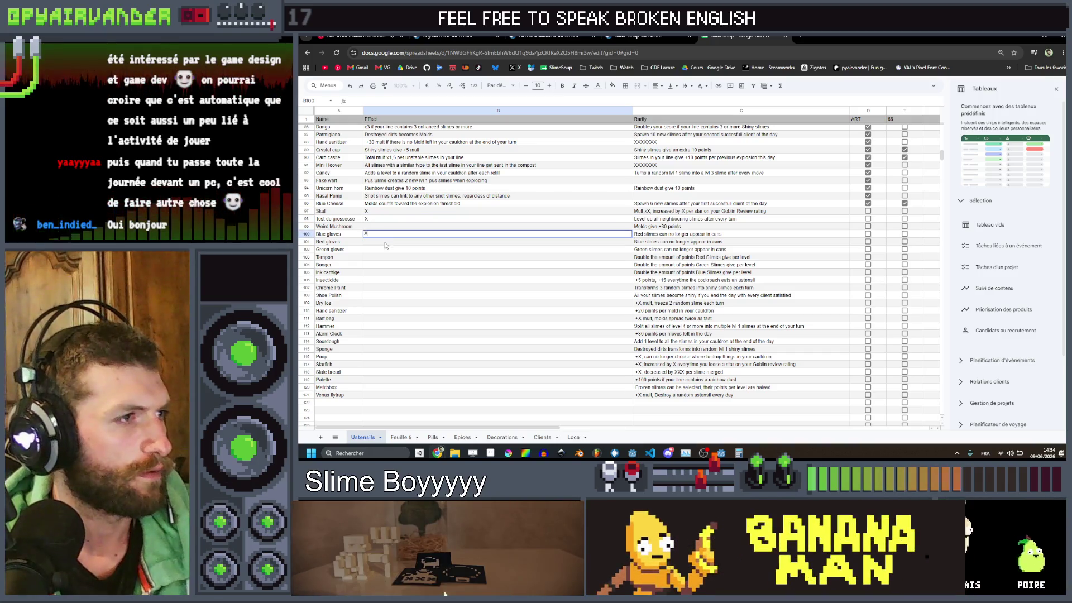
{"action": "type", "text": "X"}
{"action": "key", "text": "Return"}
{"action": "type", "text": "X"}
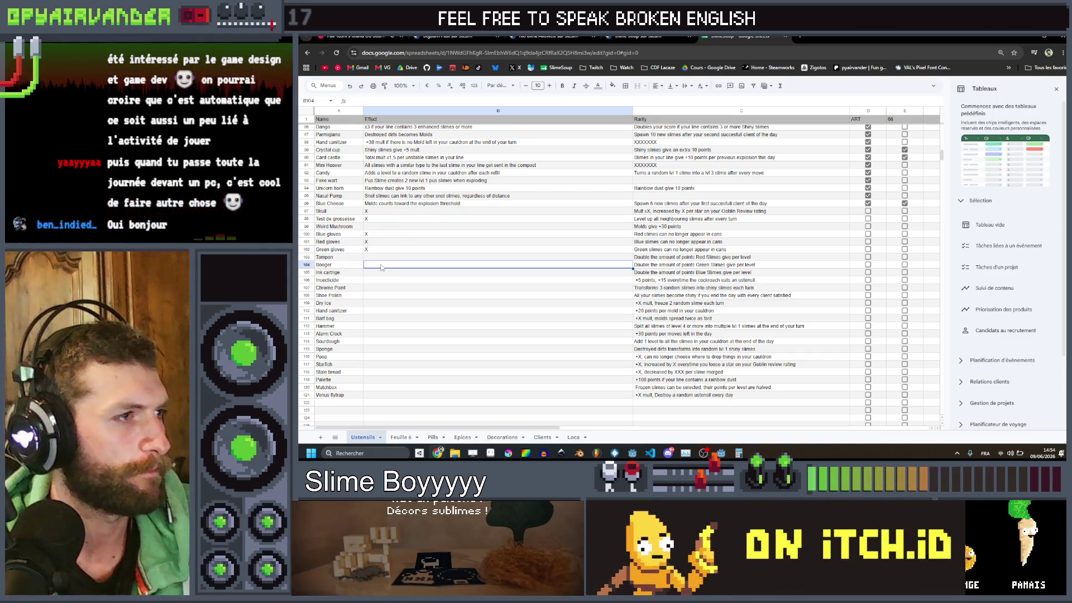
{"action": "type", "text": "X"}
Step: Mark X beside Tampon, Ink cartrige, Chrome Paint, Shoe Polish and Dry Ice
{"action": "left_click", "coordinate": [374, 257]}
{"action": "type", "text": "X"}
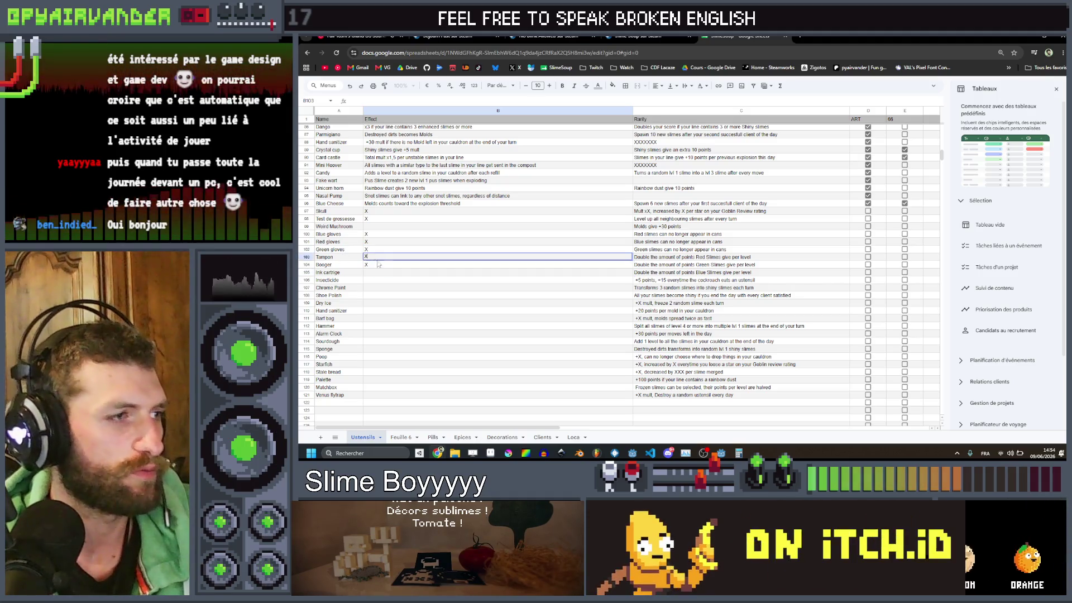
{"action": "type", "text": "X"}
{"action": "left_click", "coordinate": [381, 279]}
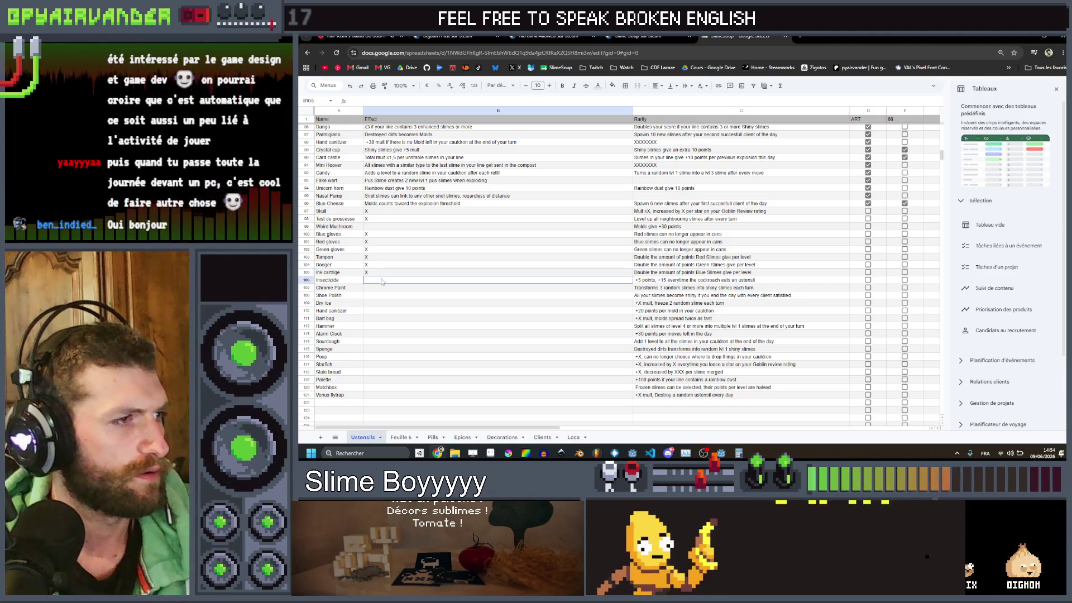
{"action": "type", "text": "X"}
{"action": "left_click", "coordinate": [381, 290]}
{"action": "type", "text": "X"}
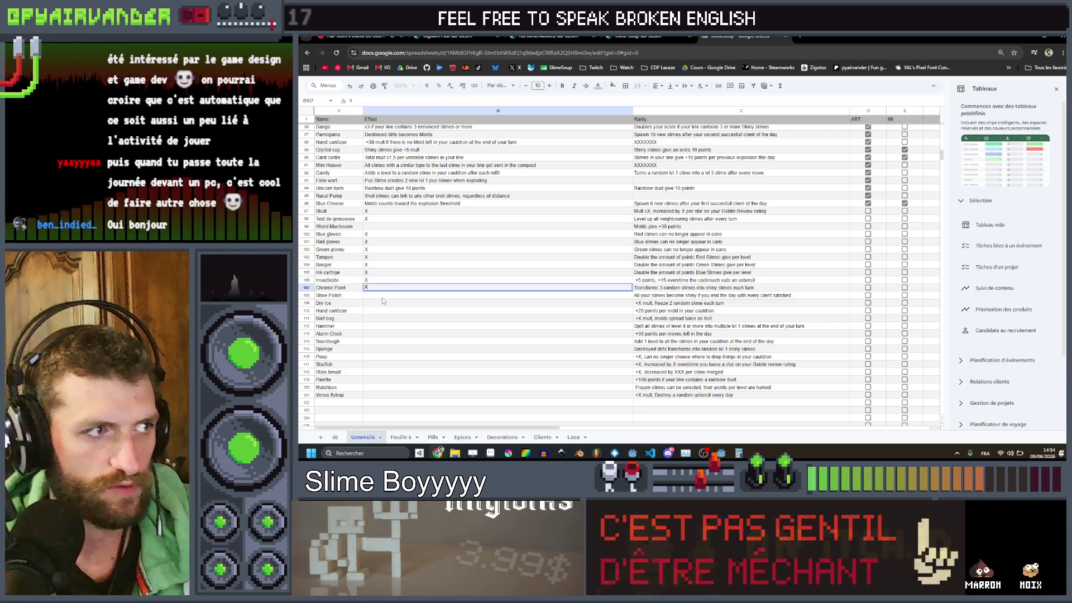
{"action": "key", "text": "Return"}
{"action": "type", "text": "X"}
{"action": "key", "text": "Return"}
{"action": "type", "text": "X"}
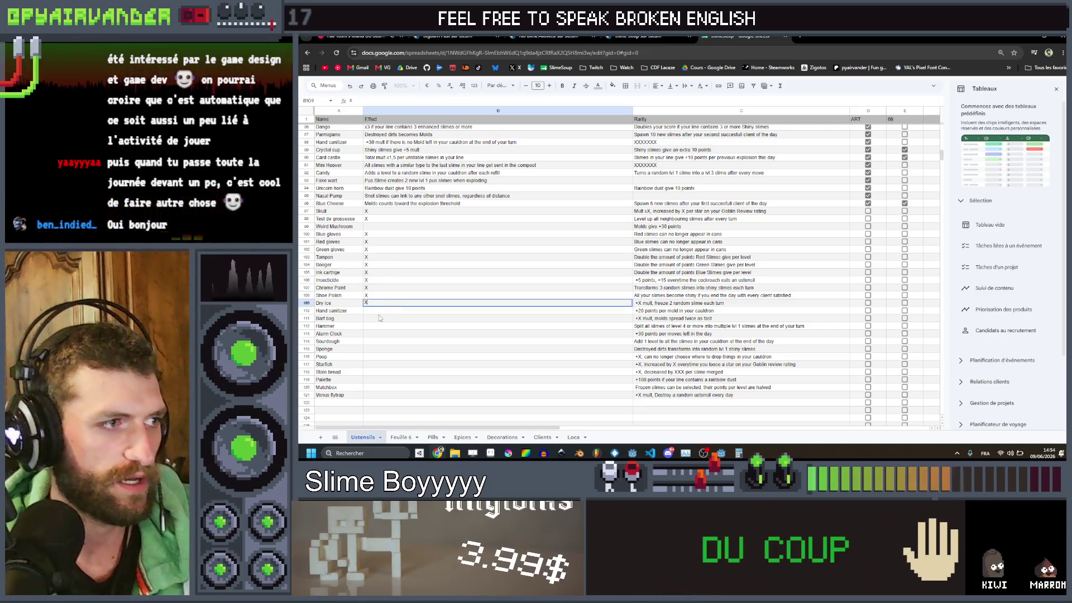
{"action": "left_click", "coordinate": [380, 318]}
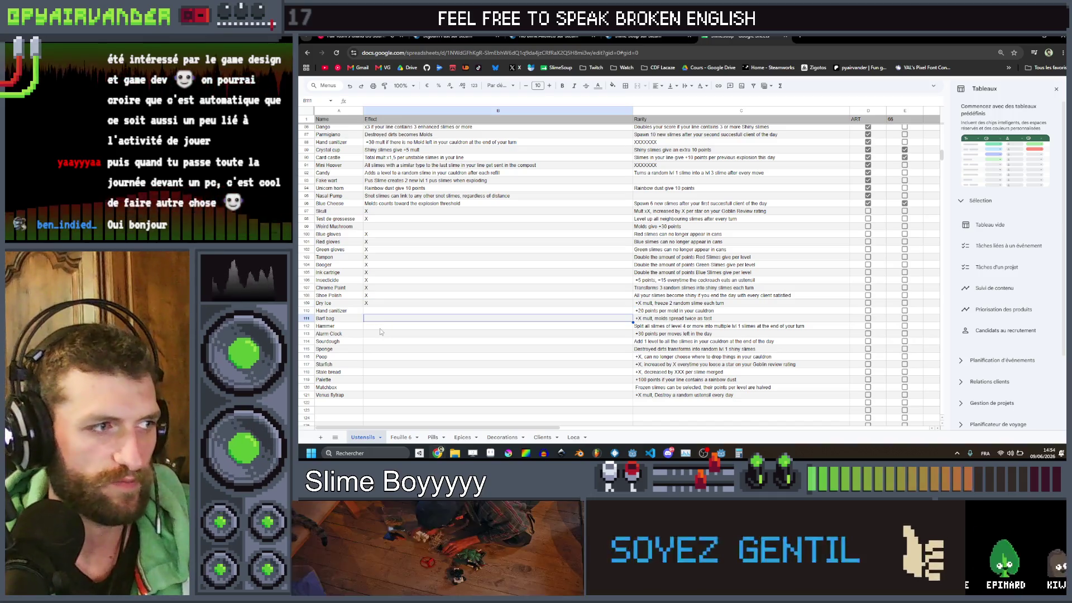
Step: Mark X beside Hammer, Poop and Starfish
{"action": "left_click", "coordinate": [380, 327]}
{"action": "type", "text": "X"}
{"action": "key", "text": "Return"}
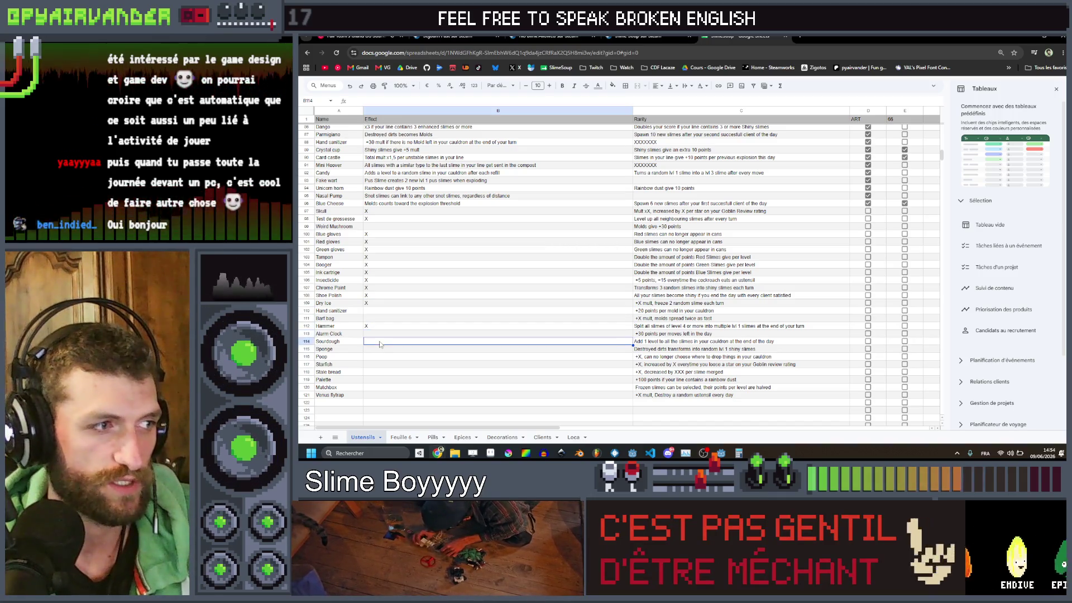
{"action": "left_click", "coordinate": [378, 356]}
{"action": "type", "text": "X"}
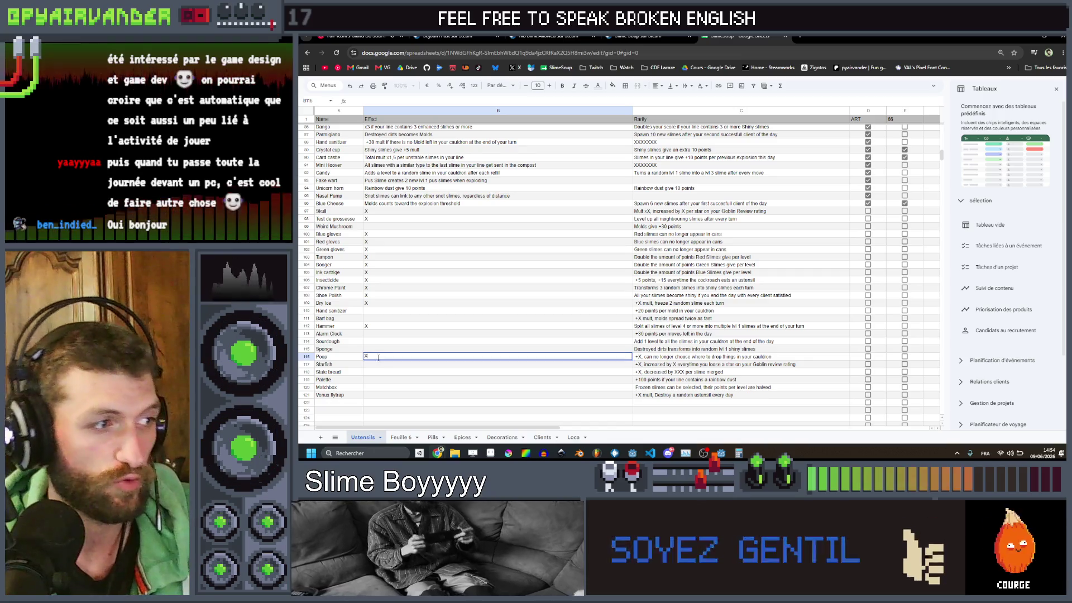
{"action": "left_click", "coordinate": [380, 366]}
{"action": "type", "text": "X"}
{"action": "key", "text": "Return"}
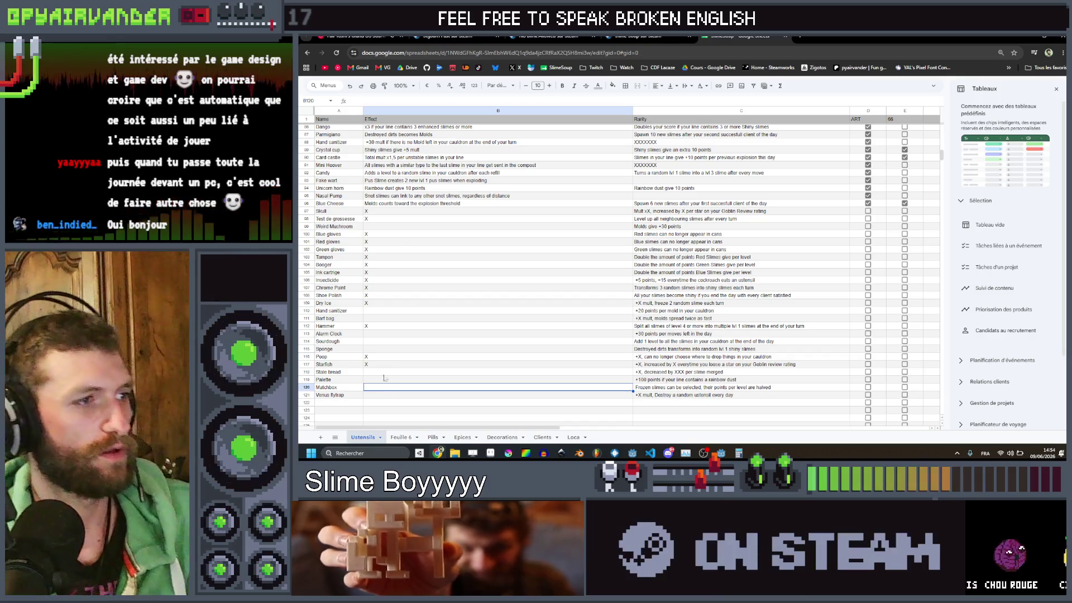
Step: Review the marked rows from Test de grossesse to Starfish, then minimize Chrome
{"action": "left_click", "coordinate": [382, 221]}
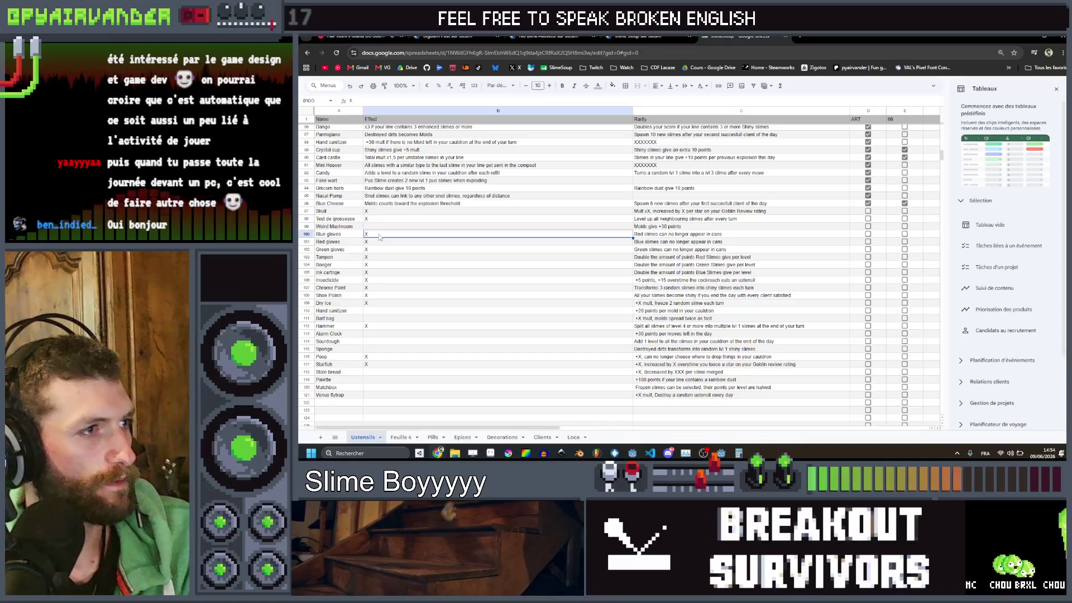
{"action": "key", "text": "Down"}
{"action": "key", "text": "Down"}
{"action": "key", "text": "Down"}
{"action": "key", "text": "Down"}
{"action": "key", "text": "Down"}
{"action": "key", "text": "Down"}
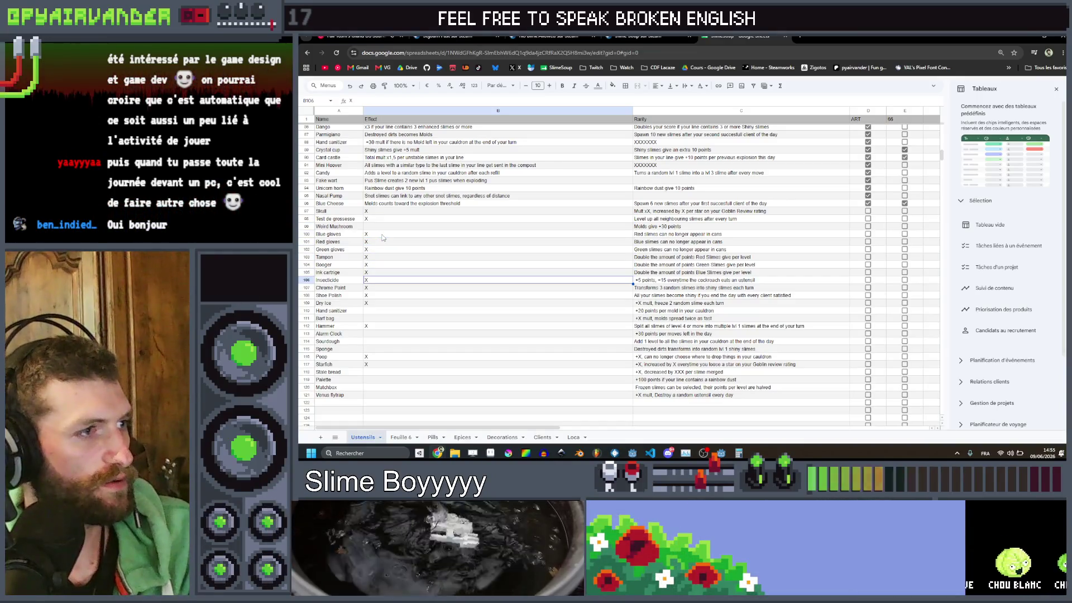
{"action": "left_click", "coordinate": [376, 325]}
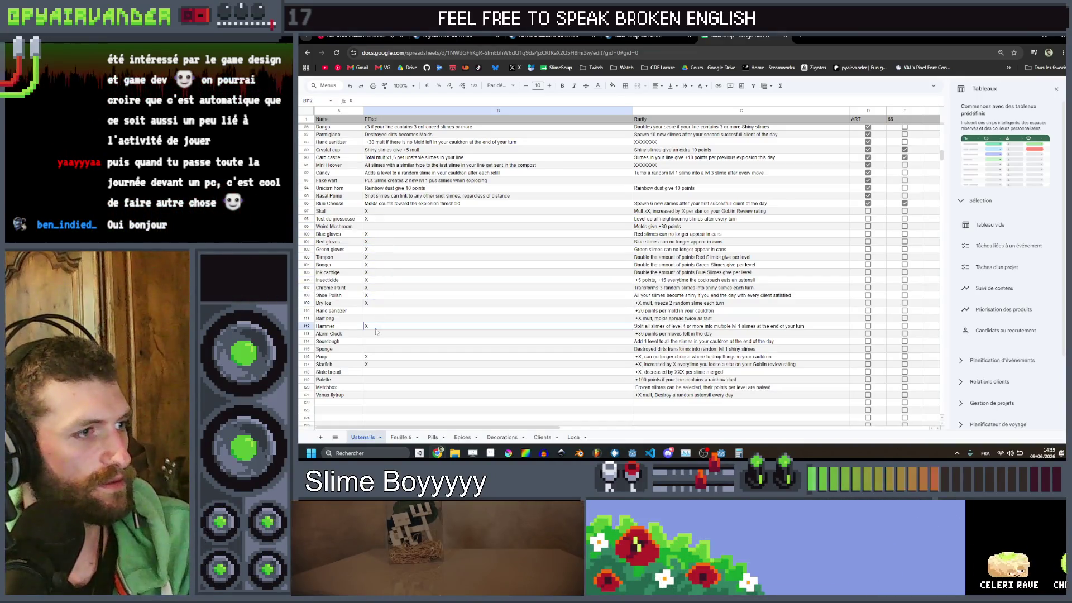
{"action": "left_click", "coordinate": [374, 364]}
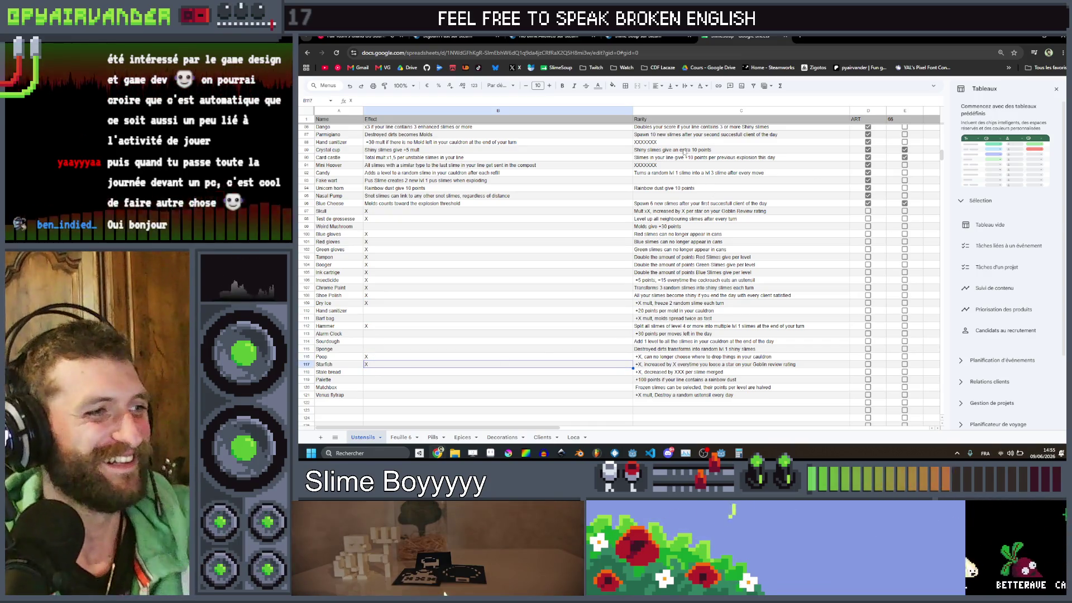
{"action": "left_click", "coordinate": [1033, 40]}
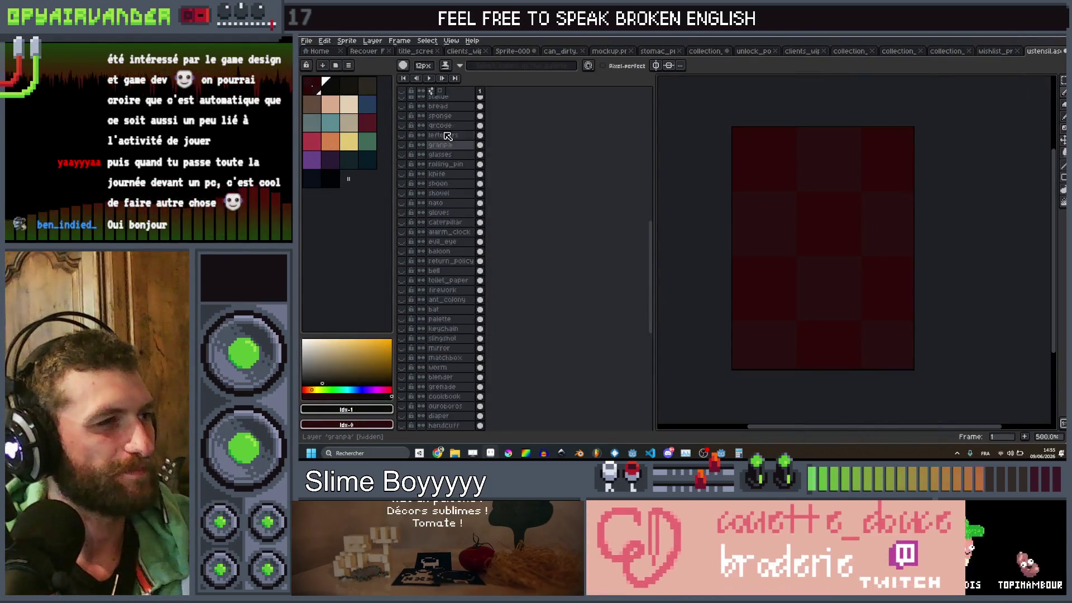
Step: On the tampon layer, paint dark red over the pink shards around the character with a smaller brush
{"action": "scroll", "coordinate": [449, 137], "scroll_direction": "down", "scroll_amount": 5}
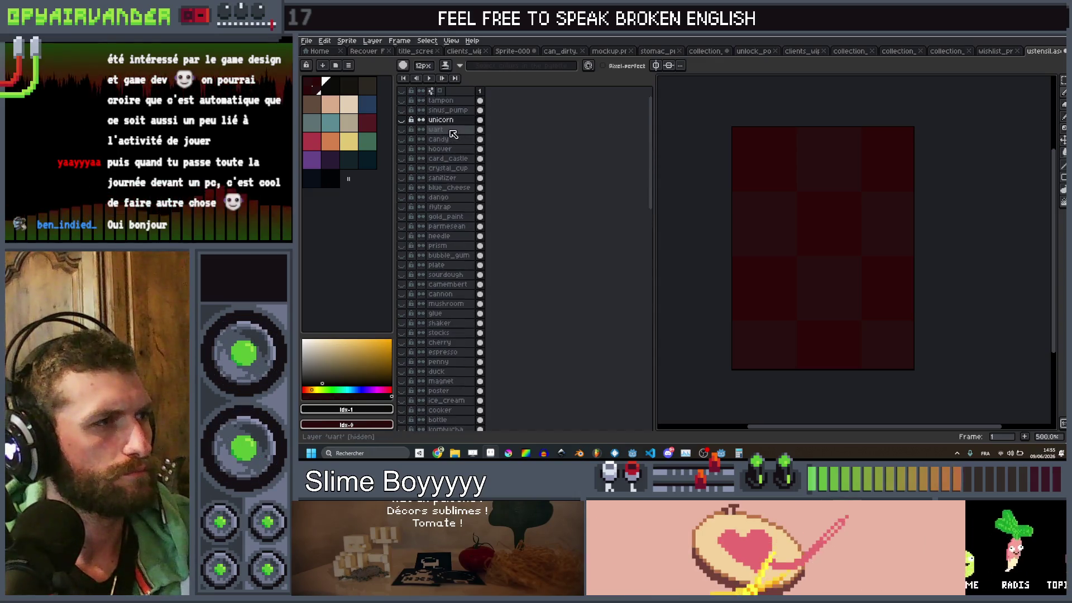
{"action": "left_click", "coordinate": [446, 100]}
{"action": "left_click", "coordinate": [402, 101]}
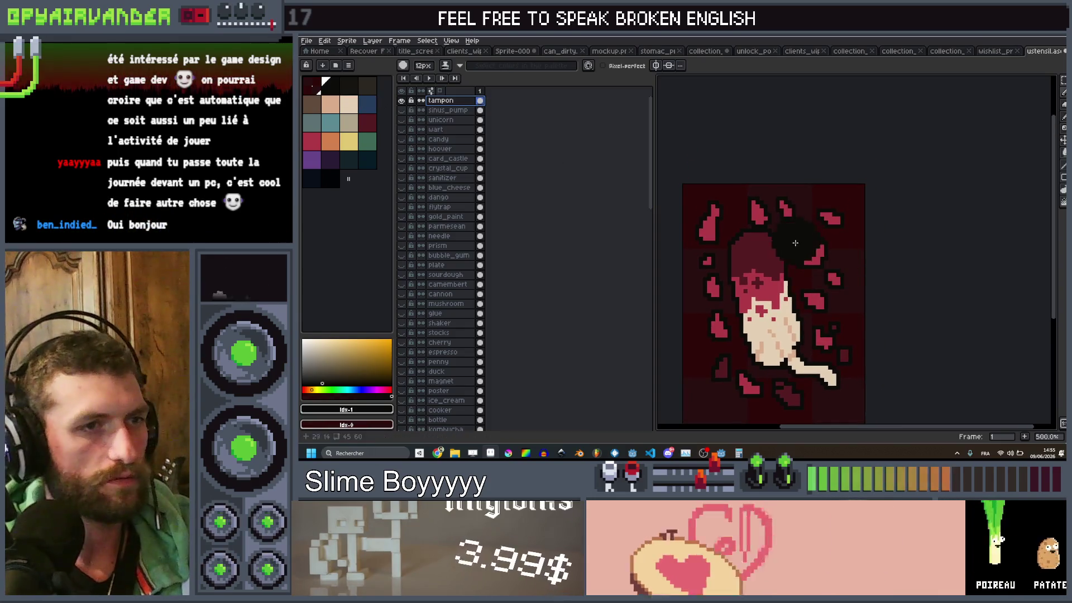
{"action": "key", "text": "minus"}
{"action": "key", "text": "minus"}
{"action": "key", "text": "minus"}
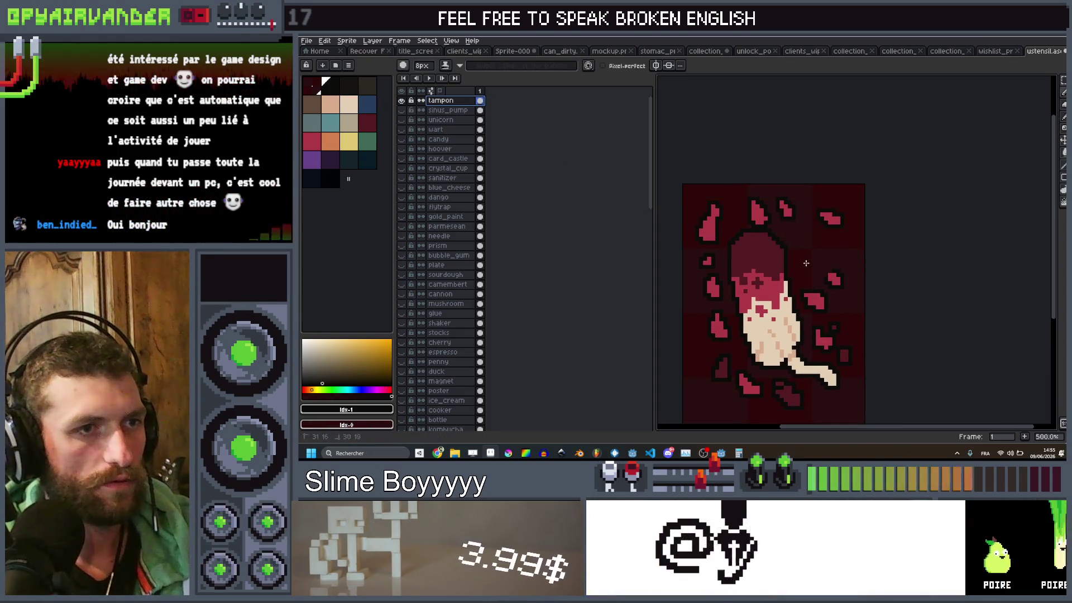
{"action": "left_click", "coordinate": [818, 230]}
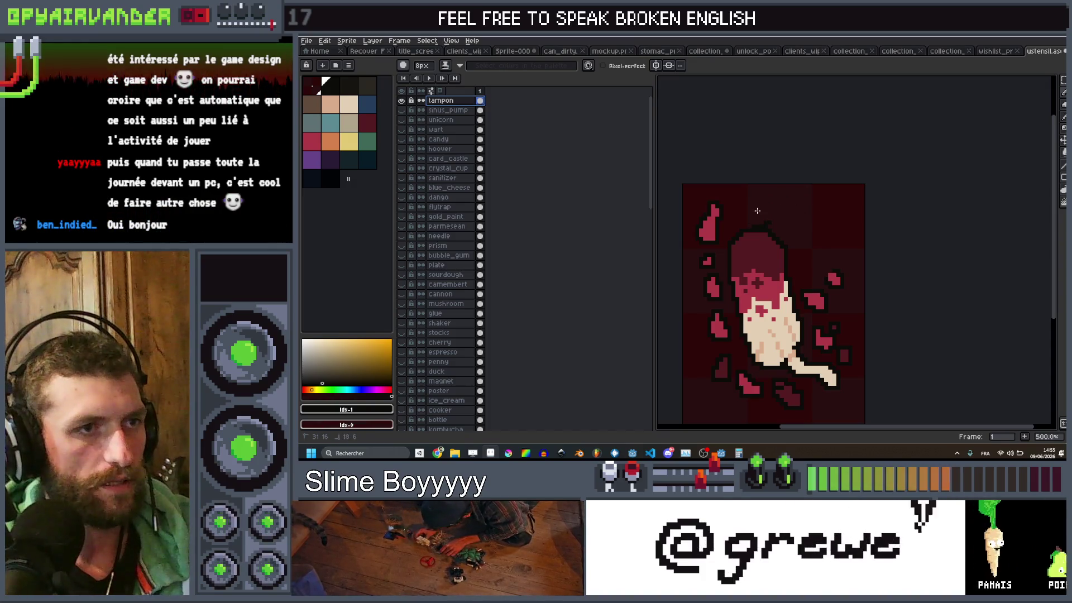
{"action": "left_click_drag", "start_coordinate": [696, 220], "coordinate": [713, 296]}
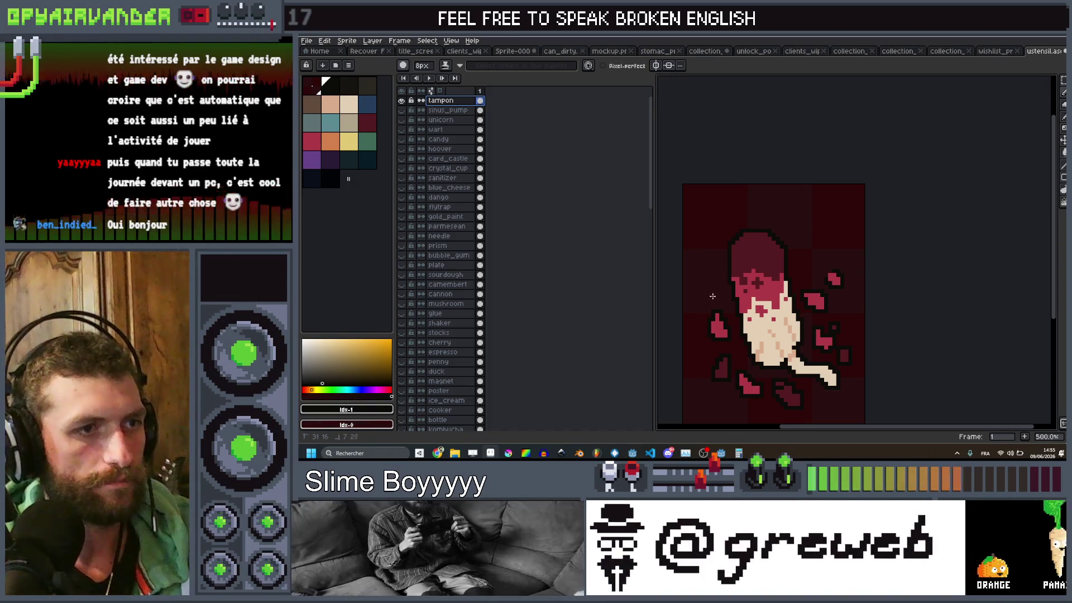
{"action": "left_click_drag", "start_coordinate": [742, 385], "coordinate": [720, 377]}
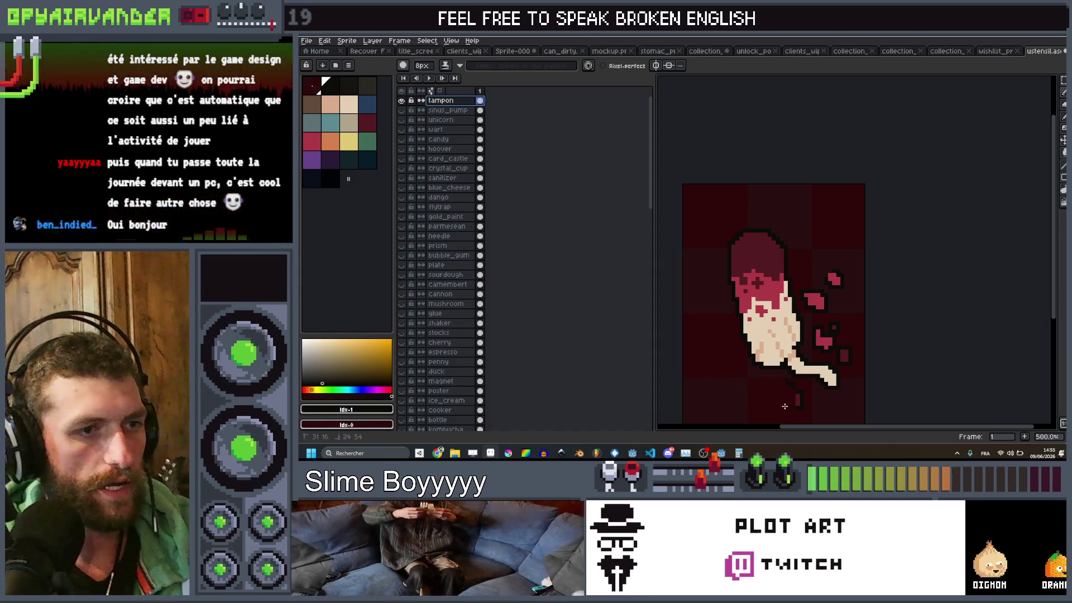
{"action": "left_click", "coordinate": [781, 392]}
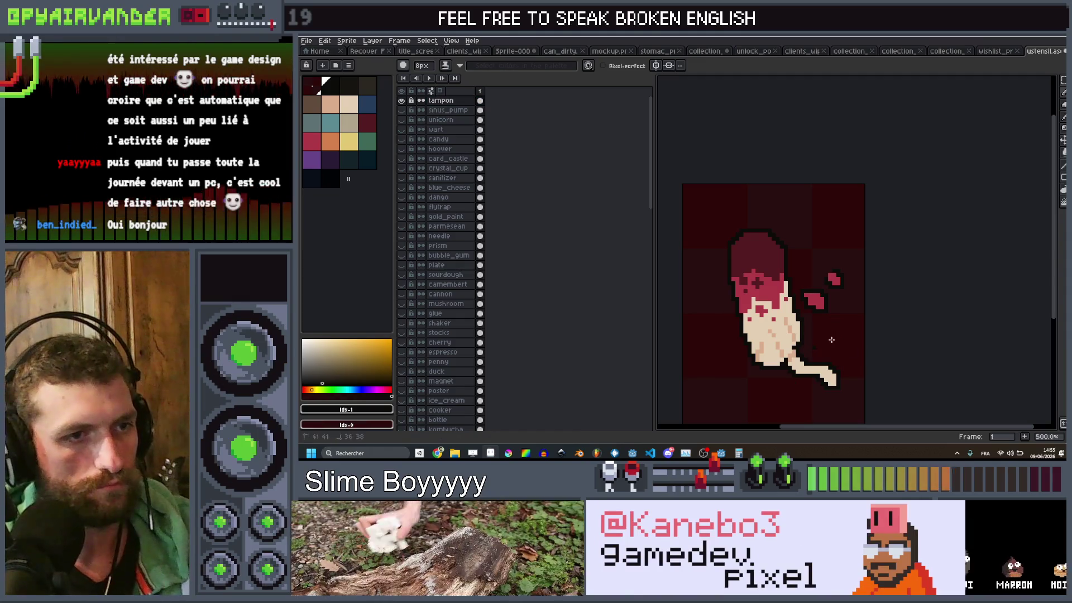
{"action": "left_click_drag", "start_coordinate": [834, 279], "coordinate": [815, 302]}
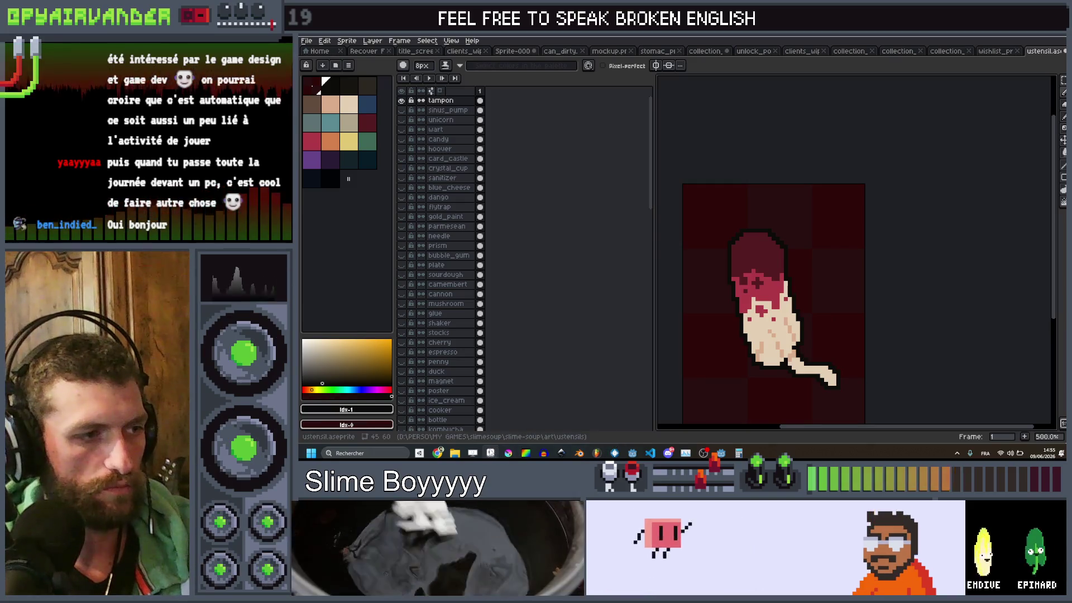
Step: Add a new empty layer, Layer 1, above the tampon layer
{"action": "mouse_move", "coordinate": [439, 452]}
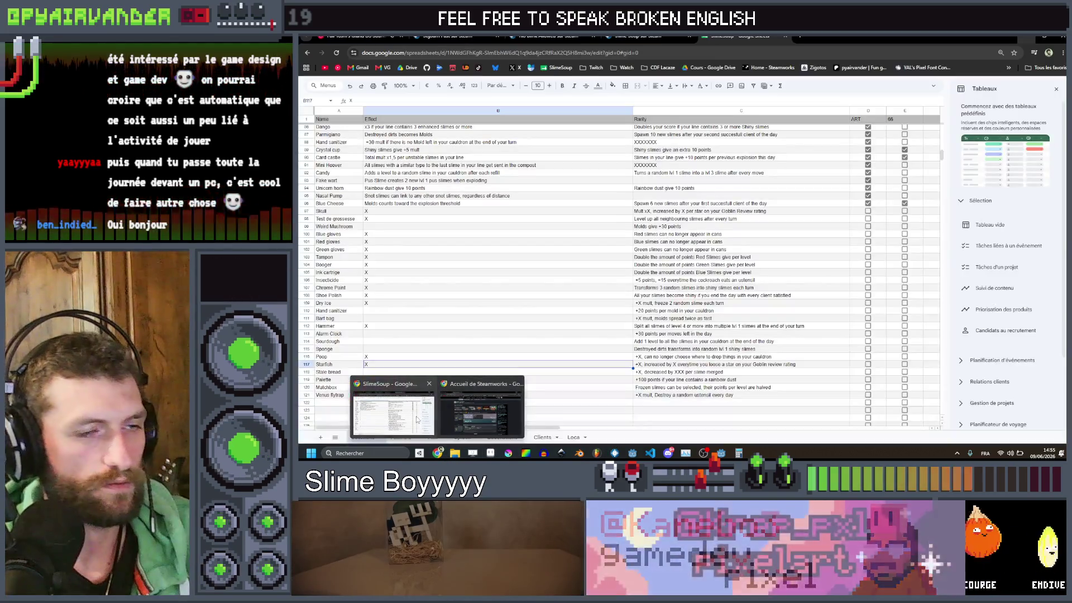
{"action": "left_click", "coordinate": [391, 405]}
{"action": "key", "text": "alt+Tab"}
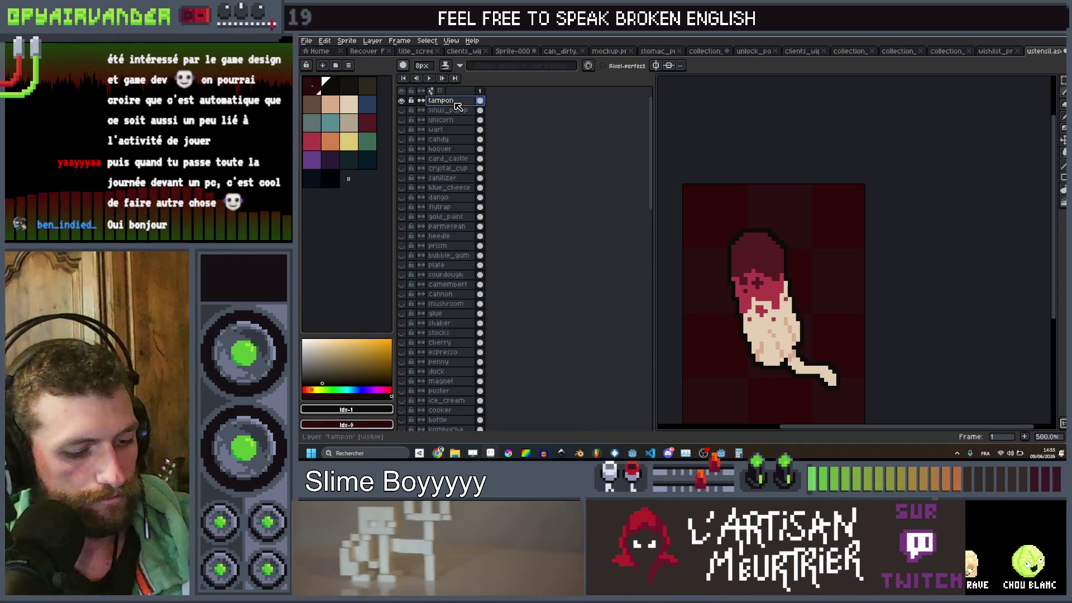
{"action": "key", "text": "shift+n"}
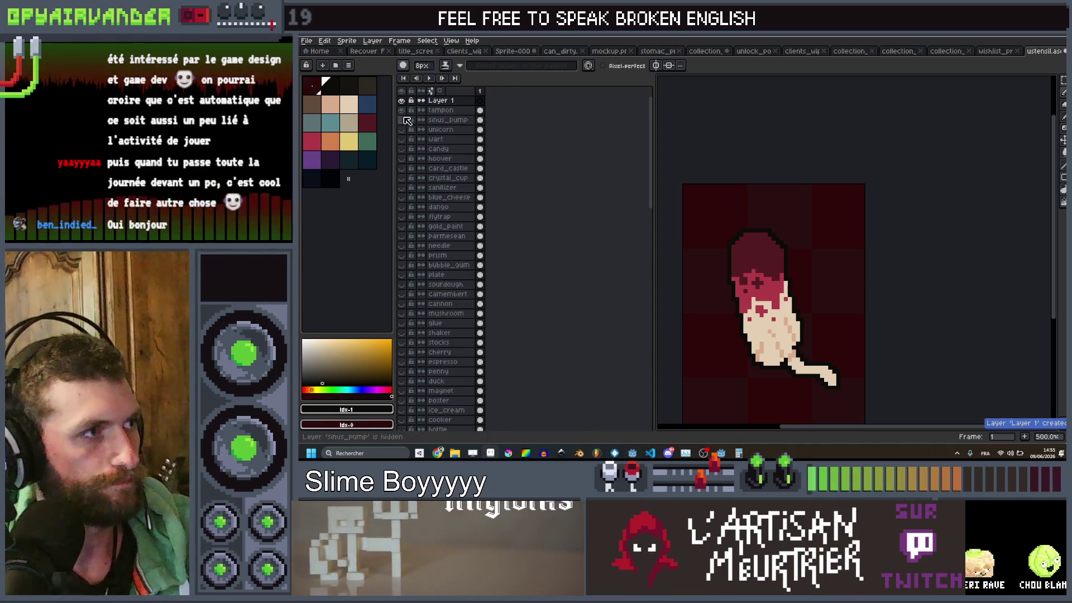
Step: Hide the tampon layer and paint a beige blob near the canvas centre
{"action": "left_click", "coordinate": [402, 110]}
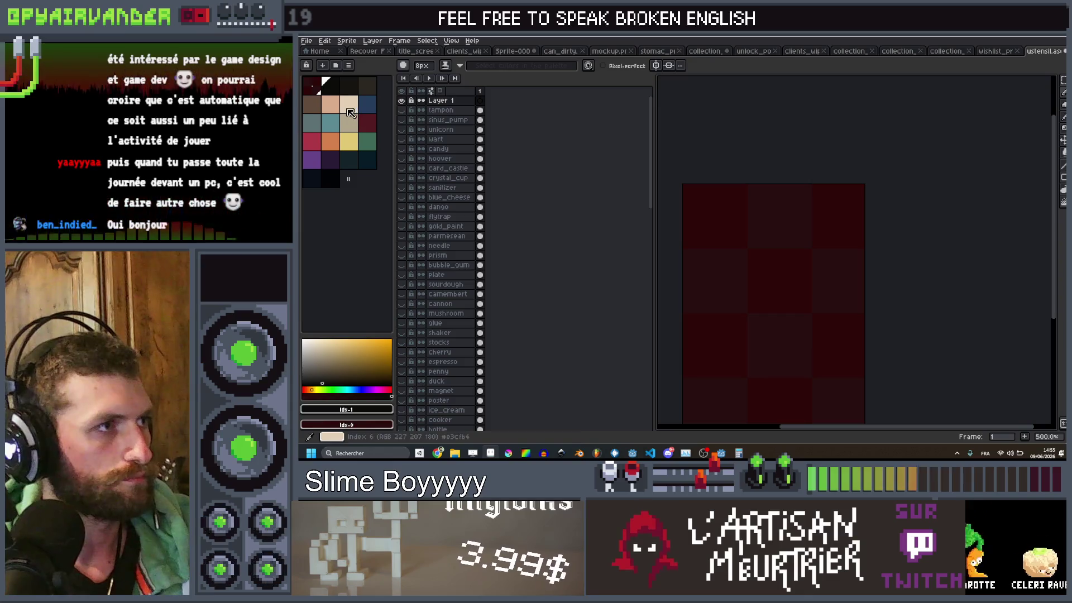
{"action": "left_click", "coordinate": [348, 110]}
{"action": "mouse_move", "coordinate": [759, 281]}
{"action": "left_mouse_down"}
{"action": "mouse_move", "coordinate": [793, 230]}
{"action": "mouse_move", "coordinate": [796, 256]}
{"action": "left_mouse_up"}
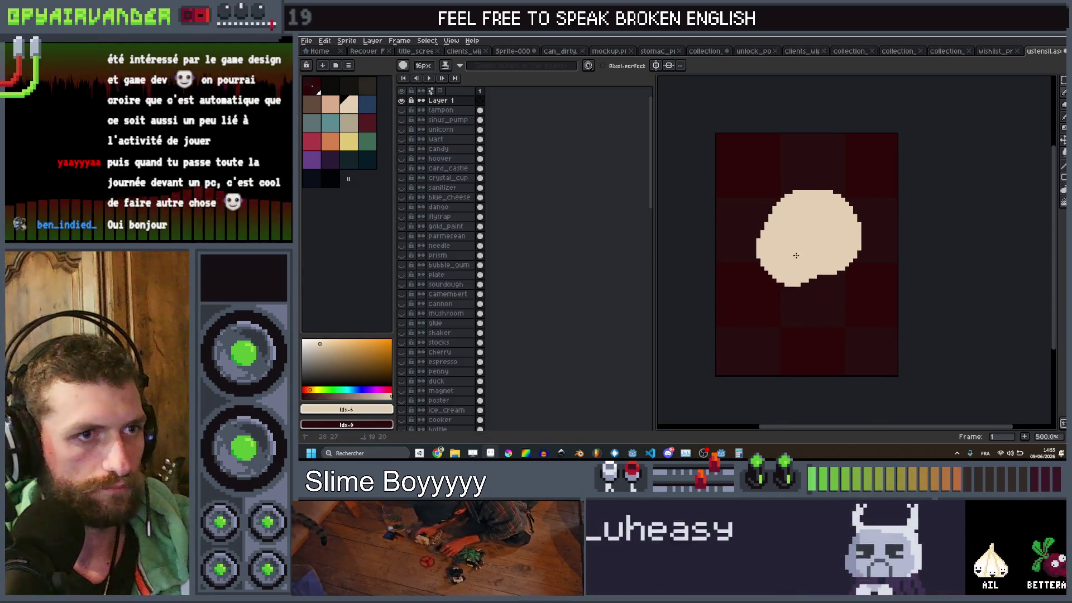
{"action": "left_click", "coordinate": [823, 256]}
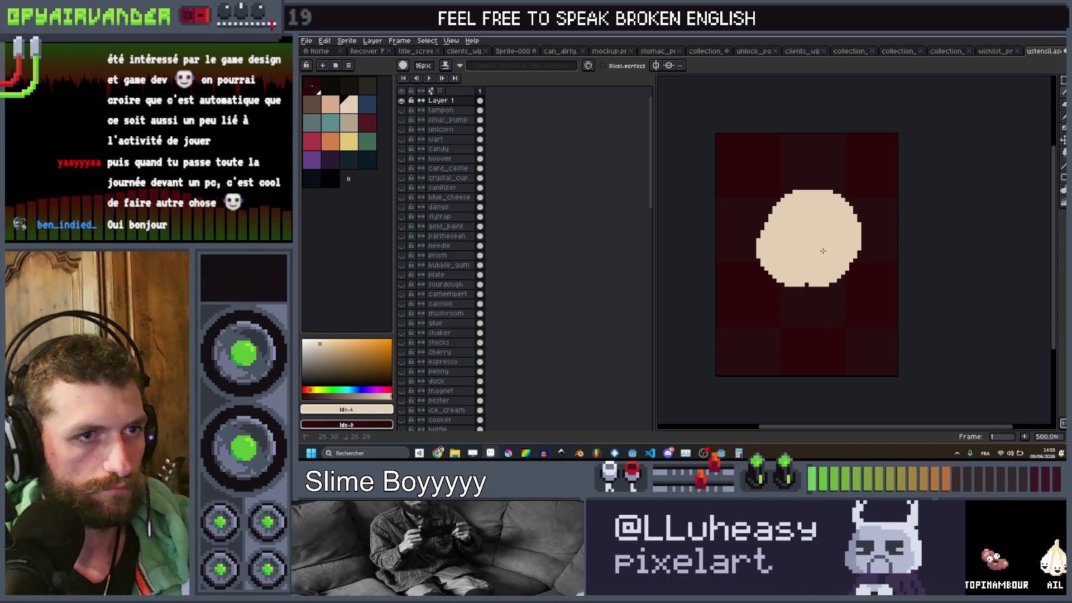
{"action": "left_click", "coordinate": [816, 267]}
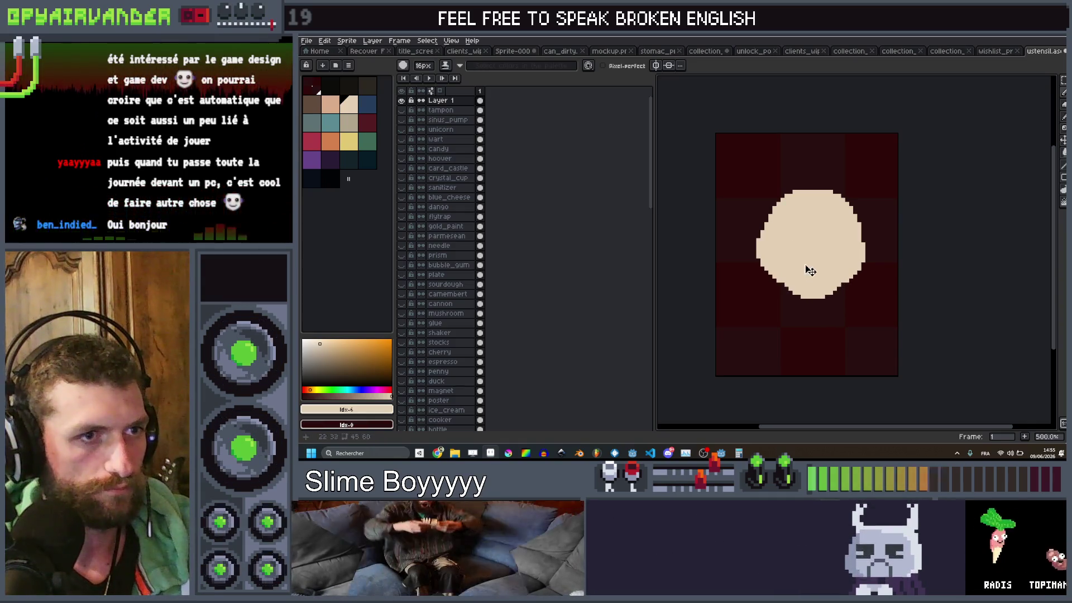
{"action": "left_click", "coordinate": [780, 291]}
Step: Shape the beige blob into a rounded head with a jaw, using 10px and 14px brushes
{"action": "key", "text": "minus"}
{"action": "key", "text": "minus"}
{"action": "key", "text": "minus"}
{"action": "left_click", "coordinate": [787, 300]}
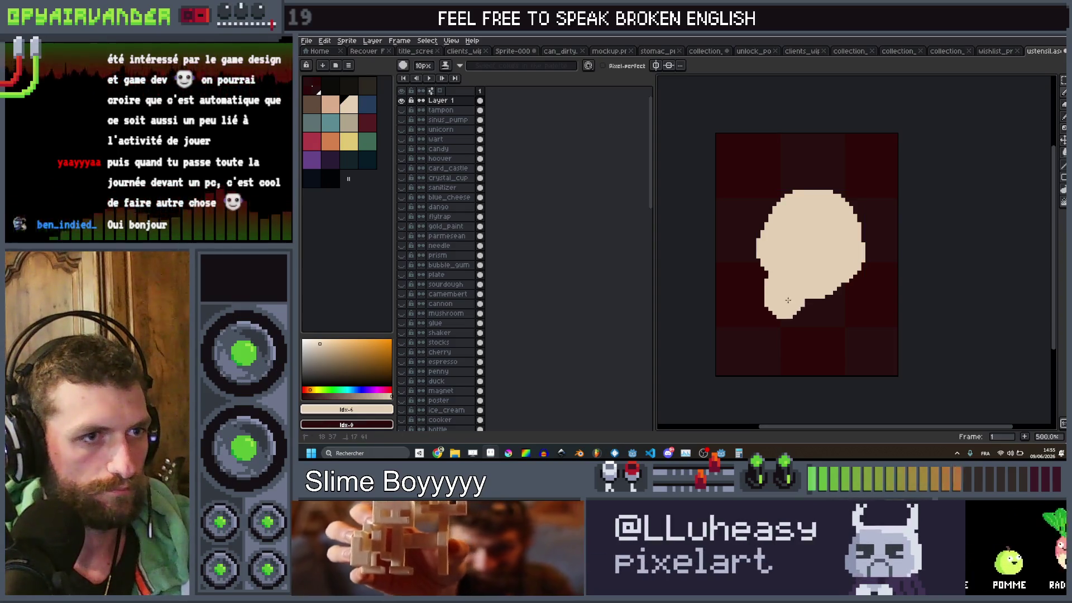
{"action": "left_click", "coordinate": [823, 294]}
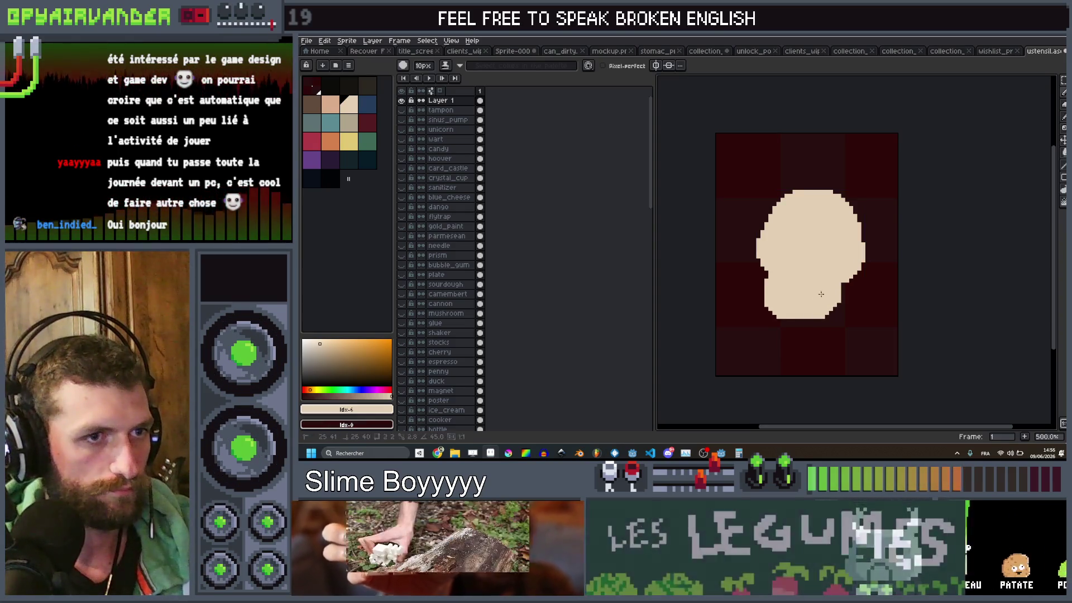
{"action": "mouse_move", "coordinate": [819, 259]}
{"action": "left_mouse_down"}
{"action": "mouse_move", "coordinate": [782, 268]}
{"action": "mouse_move", "coordinate": [754, 215]}
{"action": "mouse_move", "coordinate": [812, 213]}
{"action": "mouse_move", "coordinate": [851, 251]}
{"action": "left_mouse_up"}
{"action": "key", "text": "plus"}
{"action": "key", "text": "plus"}
{"action": "key", "text": "plus"}
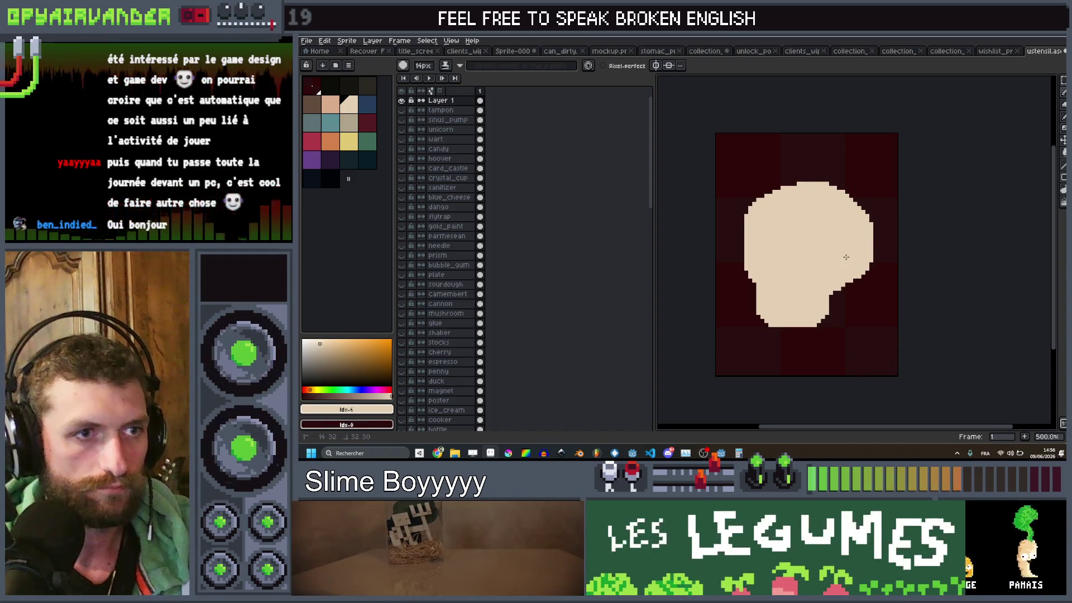
{"action": "scroll", "coordinate": [811, 269], "scroll_direction": "down", "scroll_amount": 2}
{"action": "scroll", "coordinate": [781, 249], "scroll_direction": "up", "scroll_amount": 2}
{"action": "left_click", "coordinate": [773, 248]}
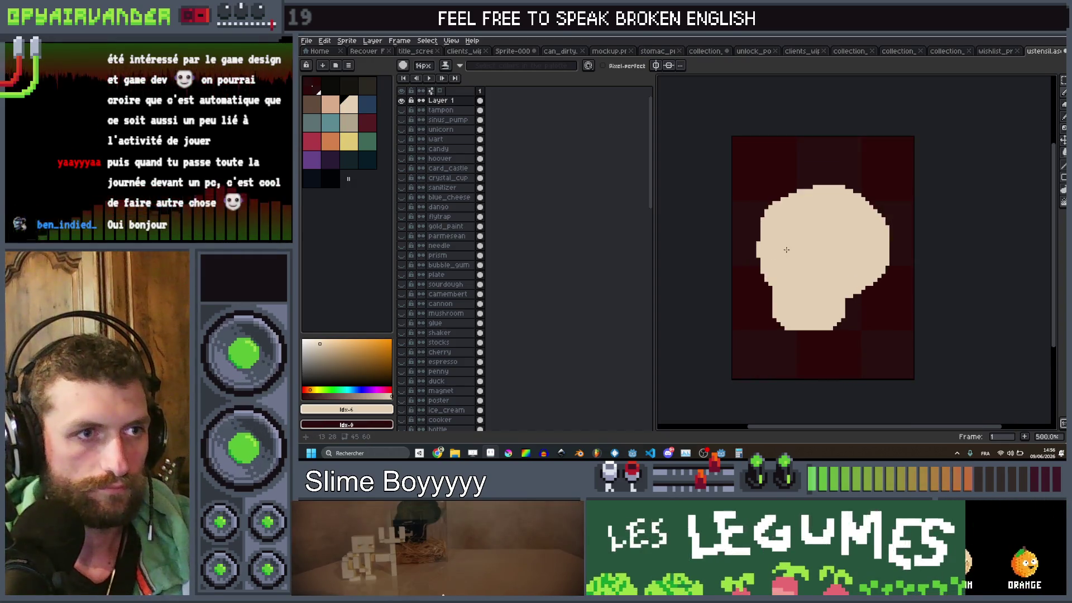
{"action": "scroll", "coordinate": [789, 247], "scroll_direction": "down", "scroll_amount": 4}
{"action": "scroll", "coordinate": [782, 246], "scroll_direction": "up", "scroll_amount": 3}
Step: Paint greyish-beige eye sockets and a nose dab on the head with an 8px then 7px brush
{"action": "key", "text": "v"}
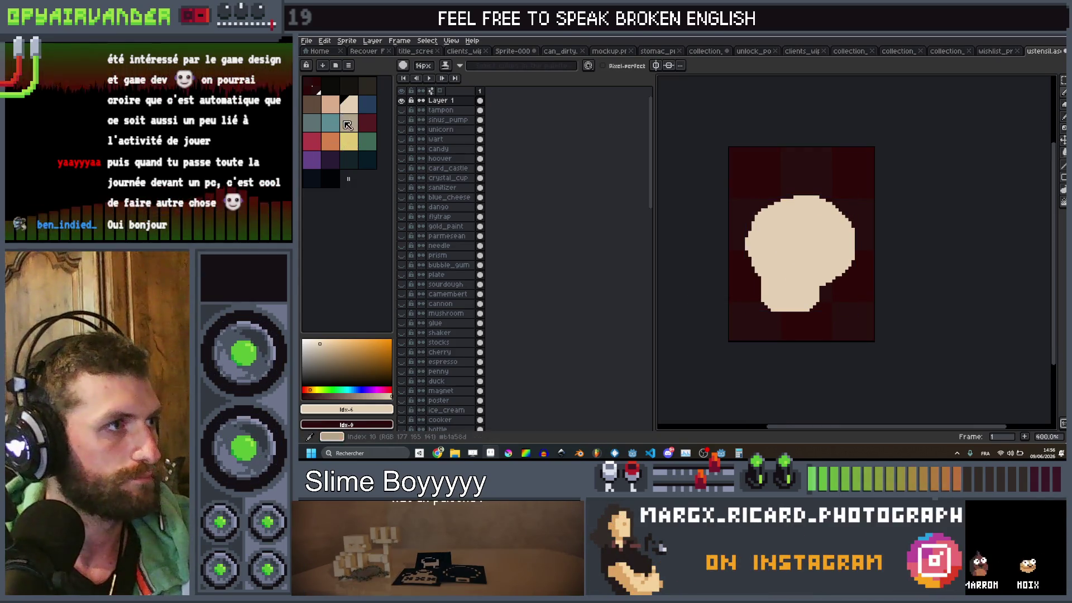
{"action": "left_click", "coordinate": [348, 122]}
{"action": "key", "text": "b"}
{"action": "key", "text": "minus"}
{"action": "key", "text": "minus"}
{"action": "key", "text": "minus"}
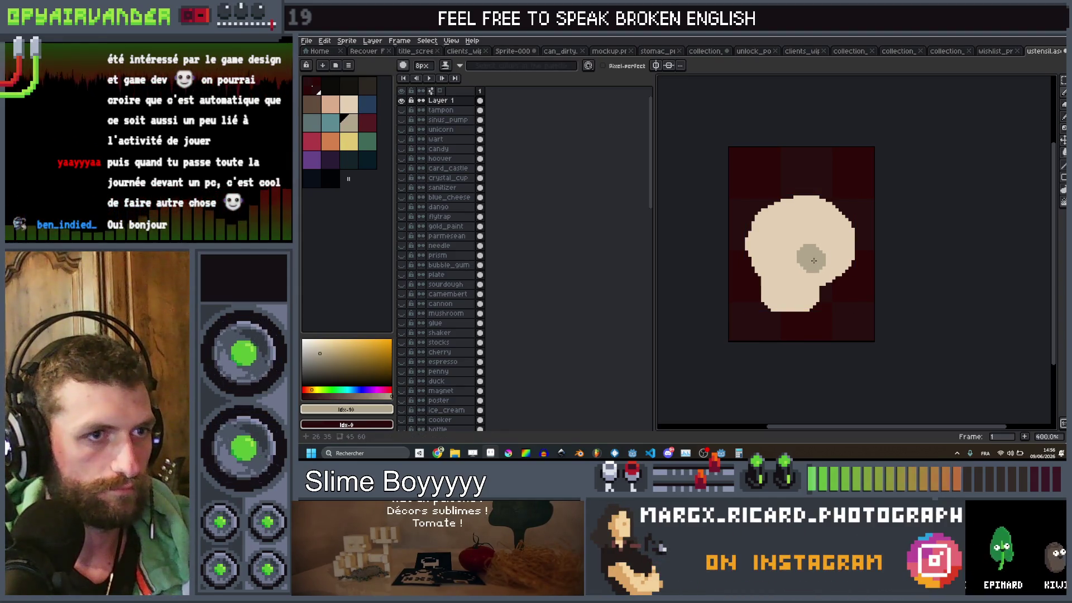
{"action": "left_click", "coordinate": [816, 256]}
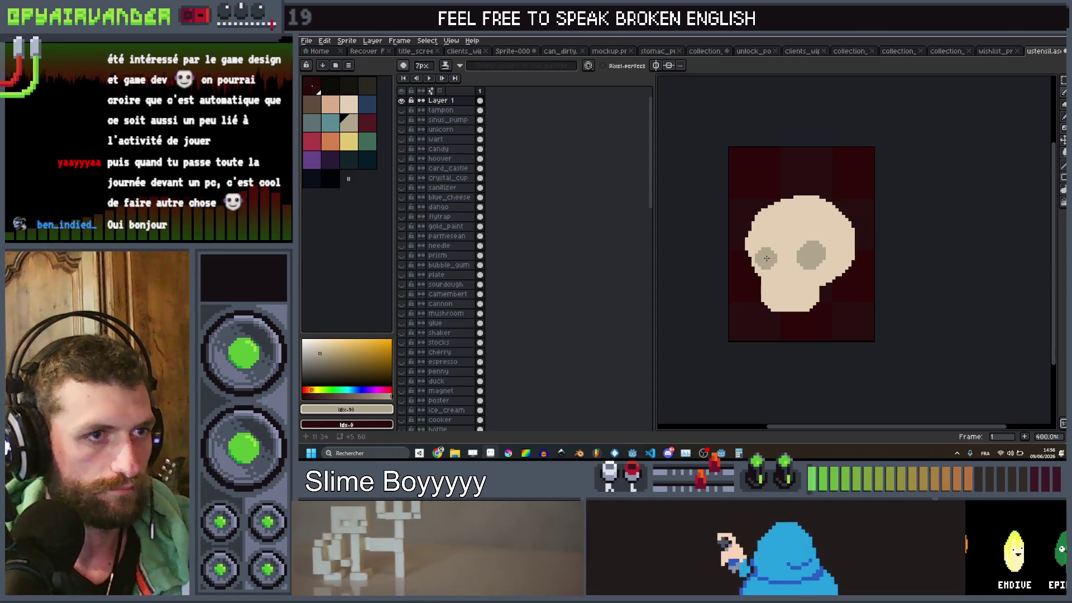
{"action": "key", "text": "minus"}
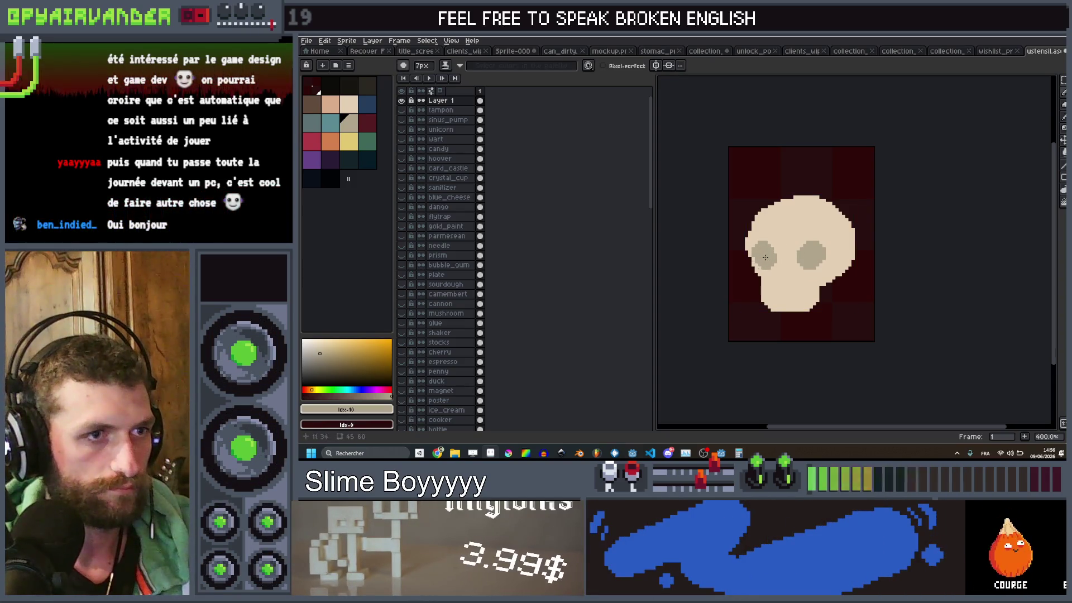
{"action": "left_click", "coordinate": [790, 287]}
Step: Zoom in and refine the nose with a 2px diagonal stroke, then switch to a 1px brush
{"action": "scroll", "coordinate": [785, 280], "scroll_direction": "up", "scroll_amount": 5}
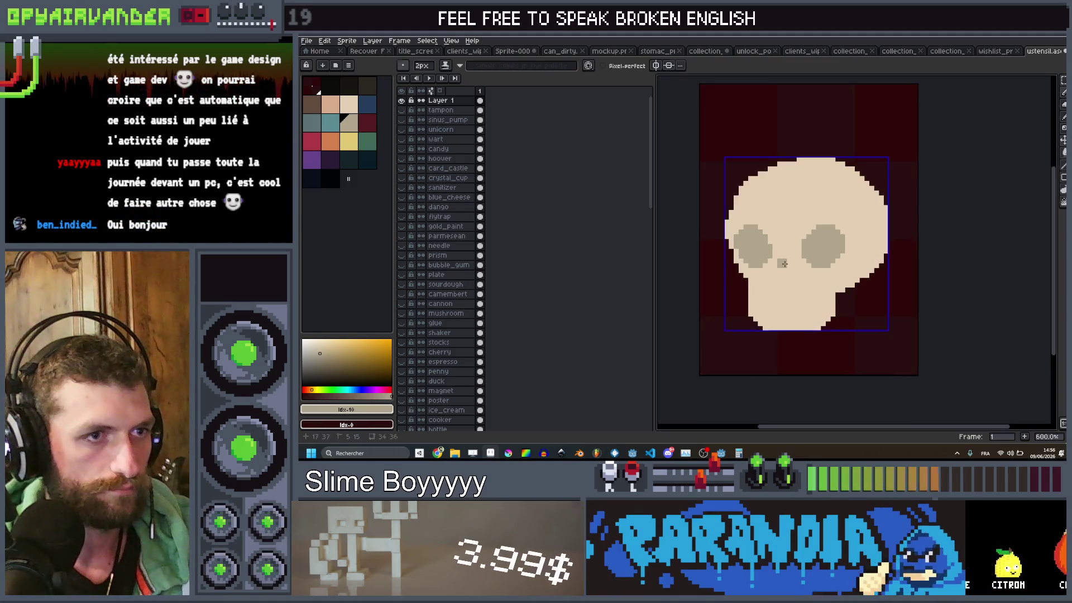
{"action": "key", "text": "minus"}
{"action": "mouse_move", "coordinate": [804, 294]}
{"action": "left_mouse_down"}
{"action": "mouse_move", "coordinate": [791, 265]}
{"action": "mouse_move", "coordinate": [775, 299]}
{"action": "mouse_move", "coordinate": [798, 265]}
{"action": "mouse_move", "coordinate": [789, 303]}
{"action": "left_mouse_up"}
{"action": "scroll", "coordinate": [775, 304], "scroll_direction": "down", "scroll_amount": 4}
{"action": "scroll", "coordinate": [806, 261], "scroll_direction": "up", "scroll_amount": 4}
{"action": "key", "text": "minus"}
{"action": "scroll", "coordinate": [777, 304], "scroll_direction": "down", "scroll_amount": 3}
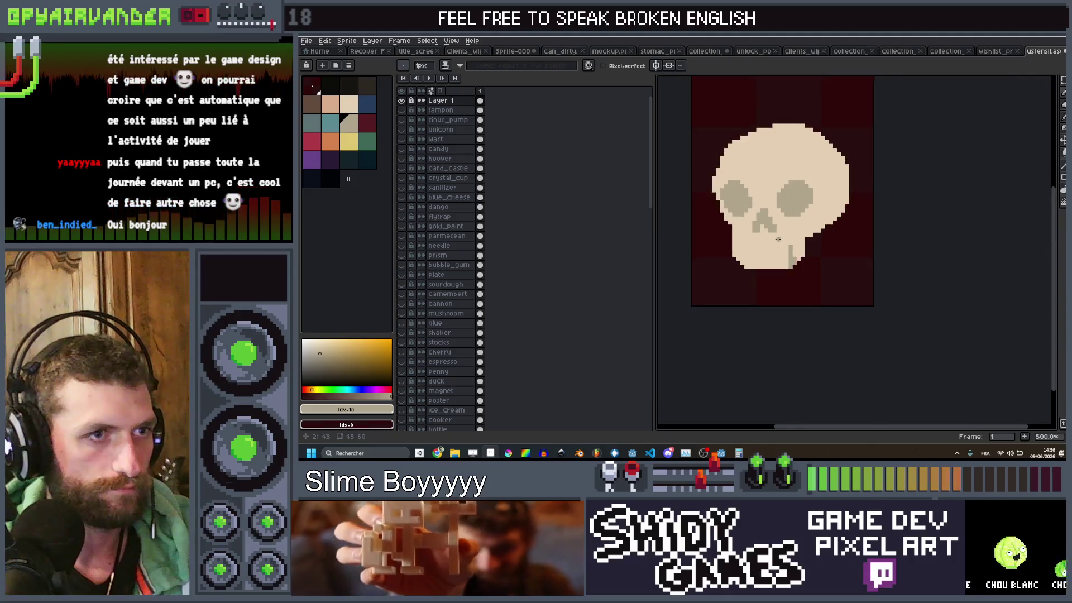
{"action": "scroll", "coordinate": [804, 246], "scroll_direction": "up", "scroll_amount": 2}
Step: Draw grey tooth lines and single pixels across the skull's lower jaw
{"action": "key", "text": "b"}
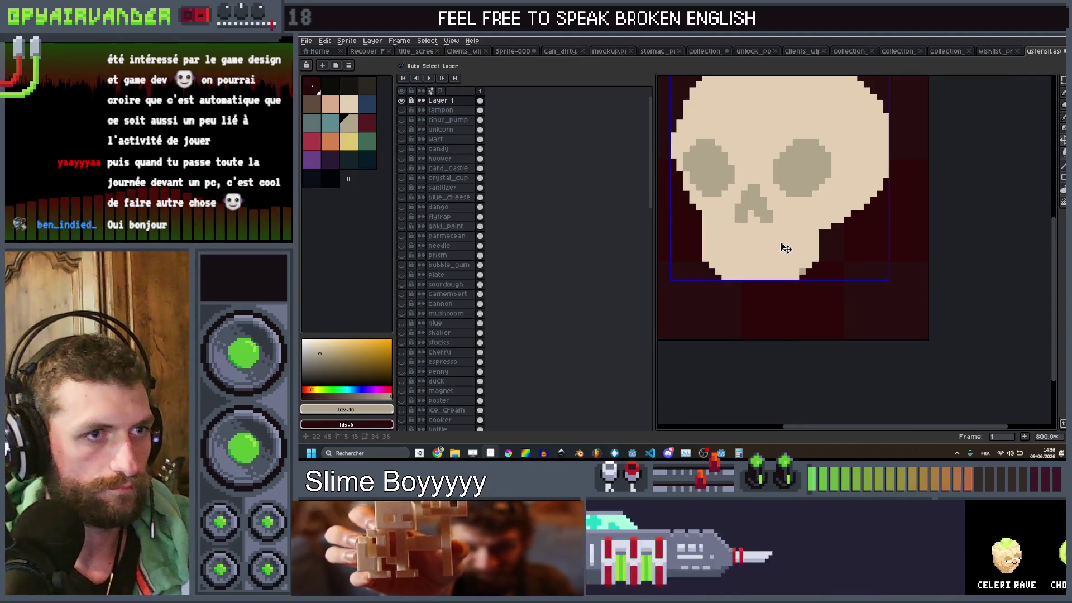
{"action": "scroll", "coordinate": [789, 240], "scroll_direction": "up", "scroll_amount": 2}
{"action": "left_click_drag", "start_coordinate": [826, 235], "coordinate": [811, 246]}
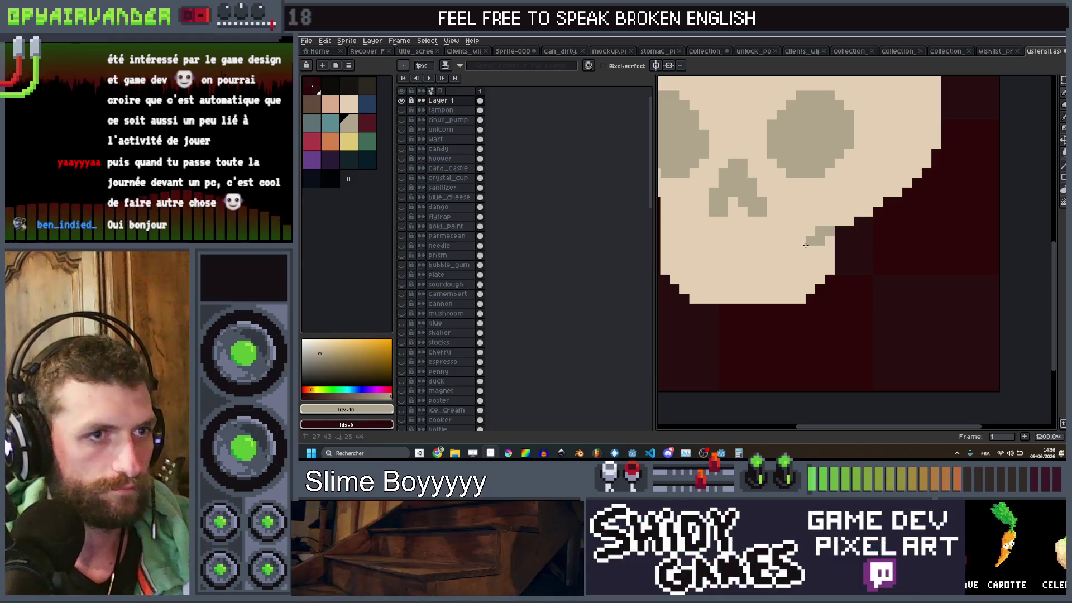
{"action": "left_click", "coordinate": [779, 238]}
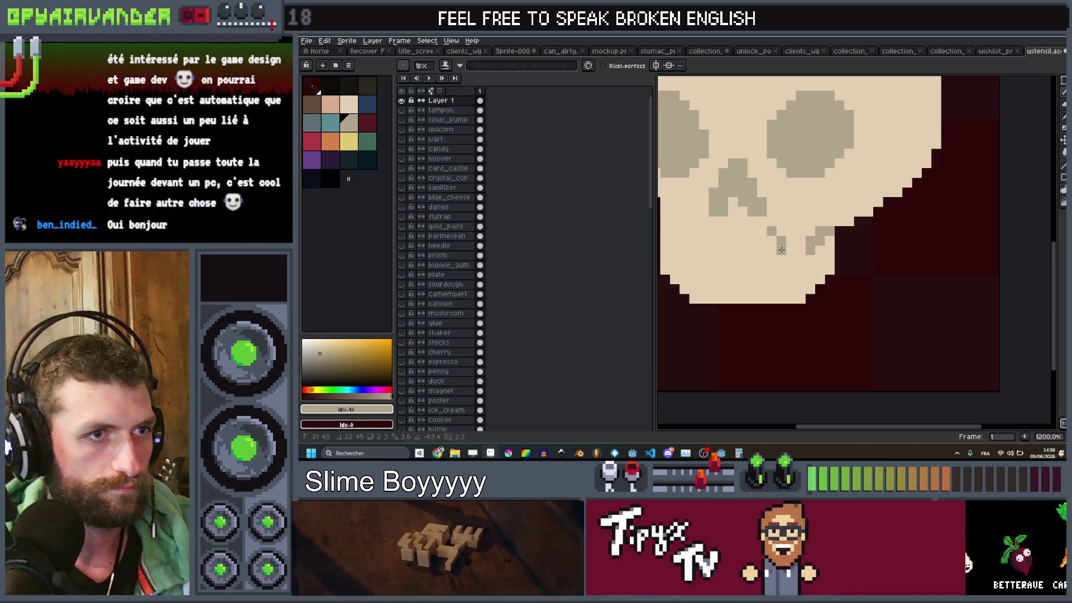
{"action": "left_click_drag", "start_coordinate": [743, 231], "coordinate": [746, 251]}
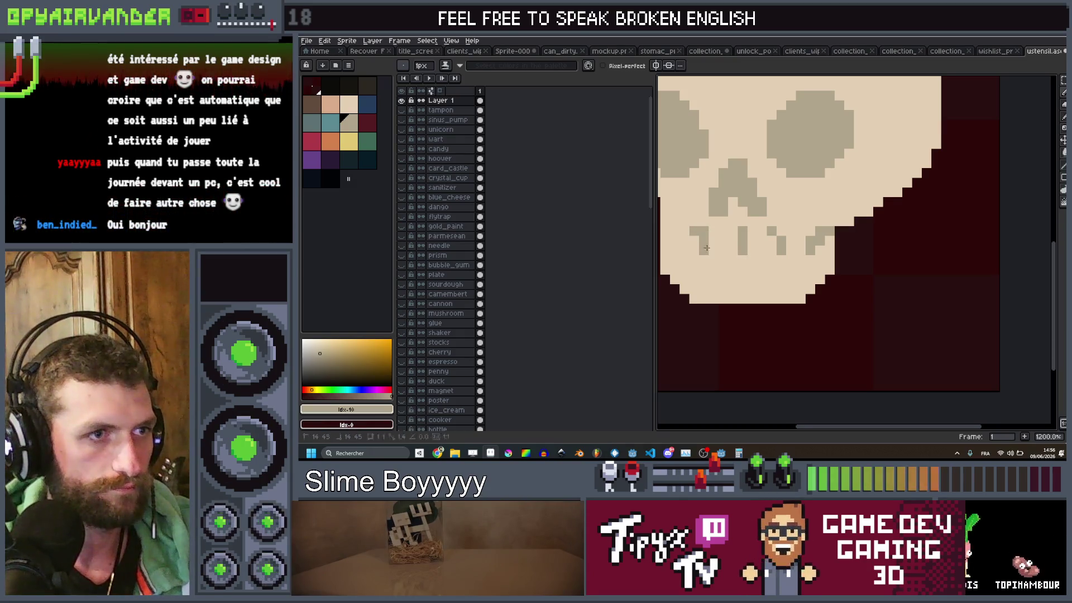
{"action": "left_click", "coordinate": [689, 238]}
{"action": "left_click_drag", "start_coordinate": [688, 236], "coordinate": [775, 240]}
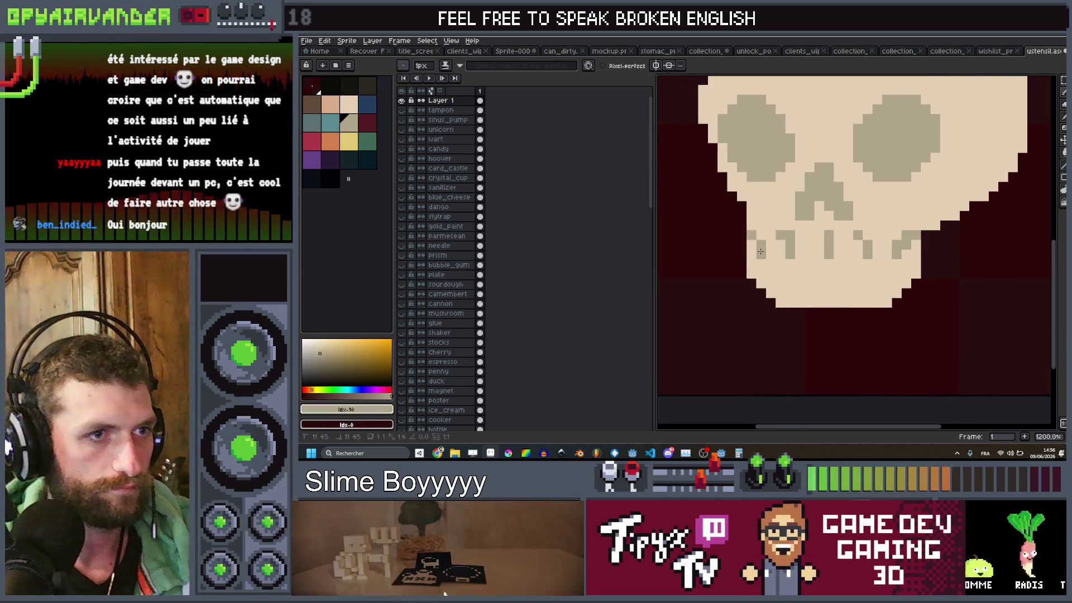
{"action": "scroll", "coordinate": [760, 240], "scroll_direction": "down", "scroll_amount": 5}
{"action": "scroll", "coordinate": [808, 238], "scroll_direction": "up", "scroll_amount": 4}
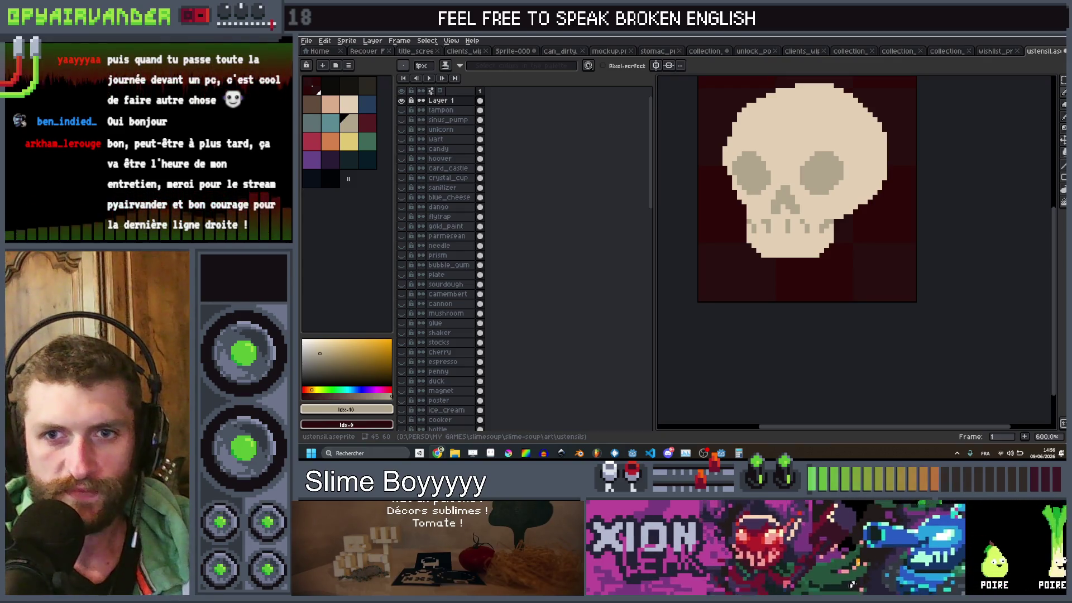
{"action": "scroll", "coordinate": [815, 234], "scroll_direction": "up", "scroll_amount": 3}
{"action": "scroll", "coordinate": [815, 234], "scroll_direction": "up", "scroll_amount": 3}
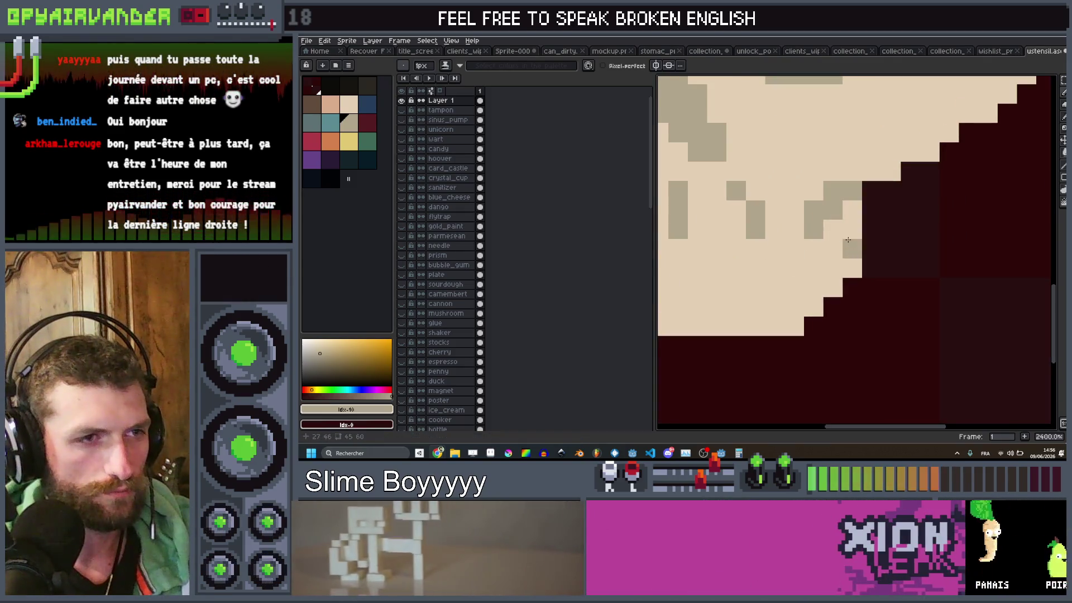
Step: Extend the grey tooth grid down the jaw with vertical and horizontal lines
{"action": "left_click_drag", "start_coordinate": [813, 268], "coordinate": [807, 286]}
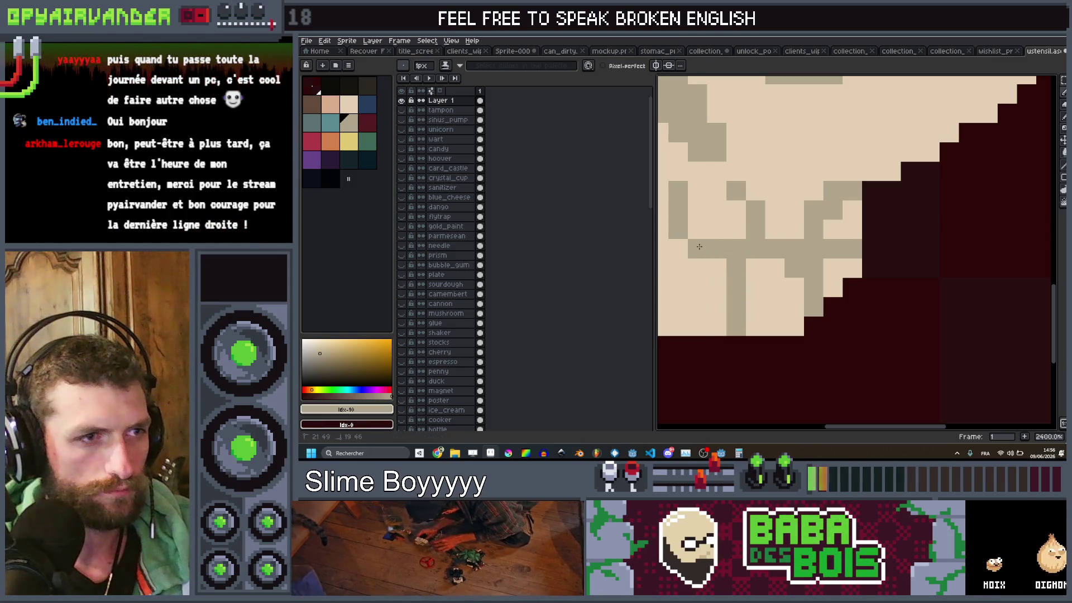
{"action": "scroll", "coordinate": [742, 299], "scroll_direction": "left", "scroll_amount": 3}
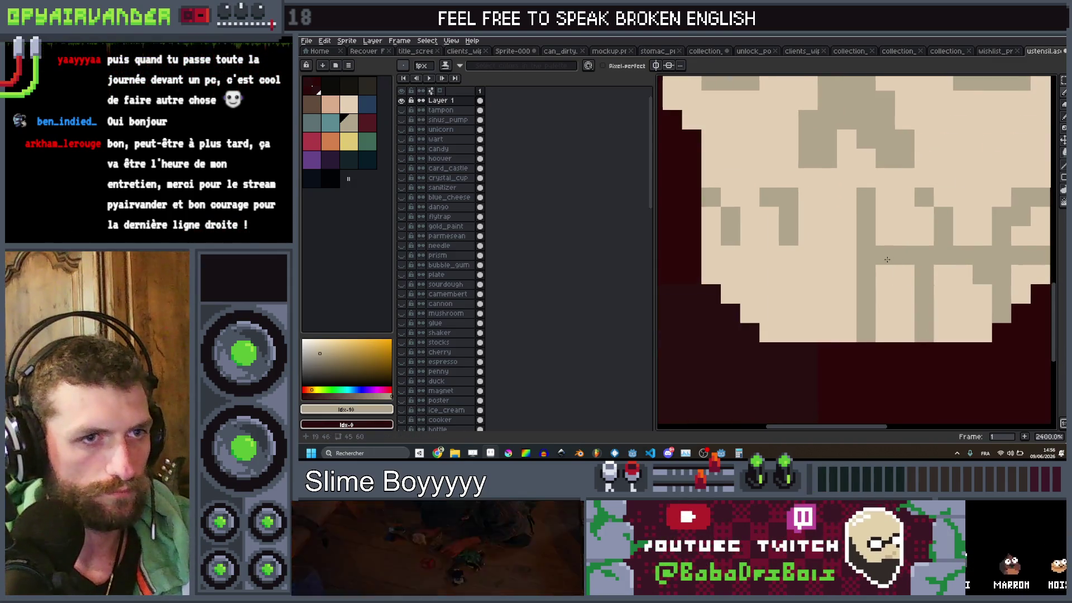
{"action": "left_click_drag", "start_coordinate": [788, 266], "coordinate": [788, 332]}
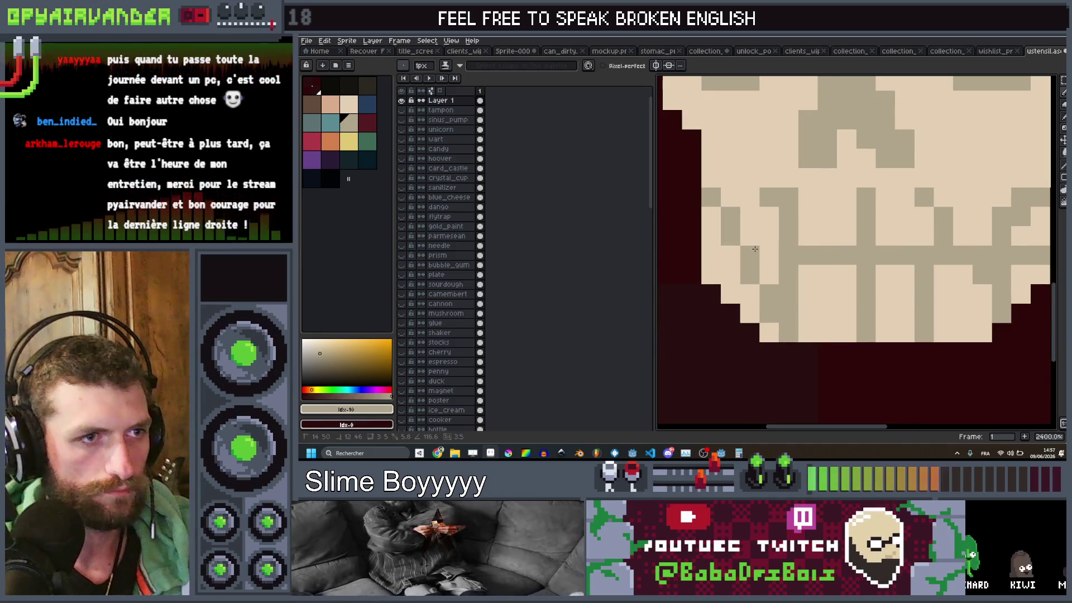
{"action": "left_click_drag", "start_coordinate": [779, 255], "coordinate": [740, 255]}
{"action": "scroll", "coordinate": [781, 240], "scroll_direction": "down", "scroll_amount": 10}
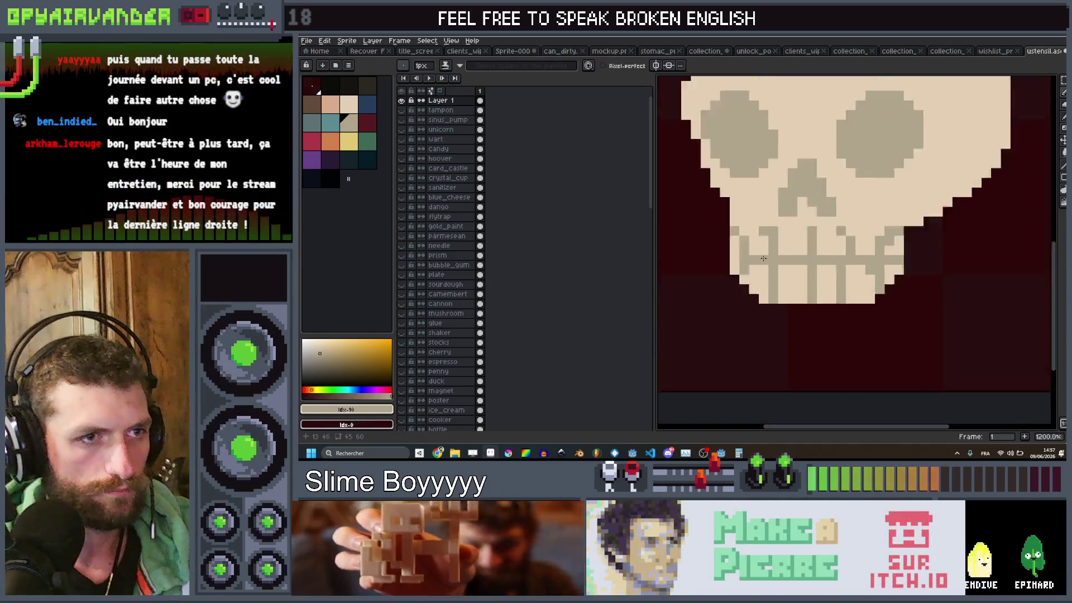
{"action": "scroll", "coordinate": [800, 241], "scroll_direction": "up", "scroll_amount": 8}
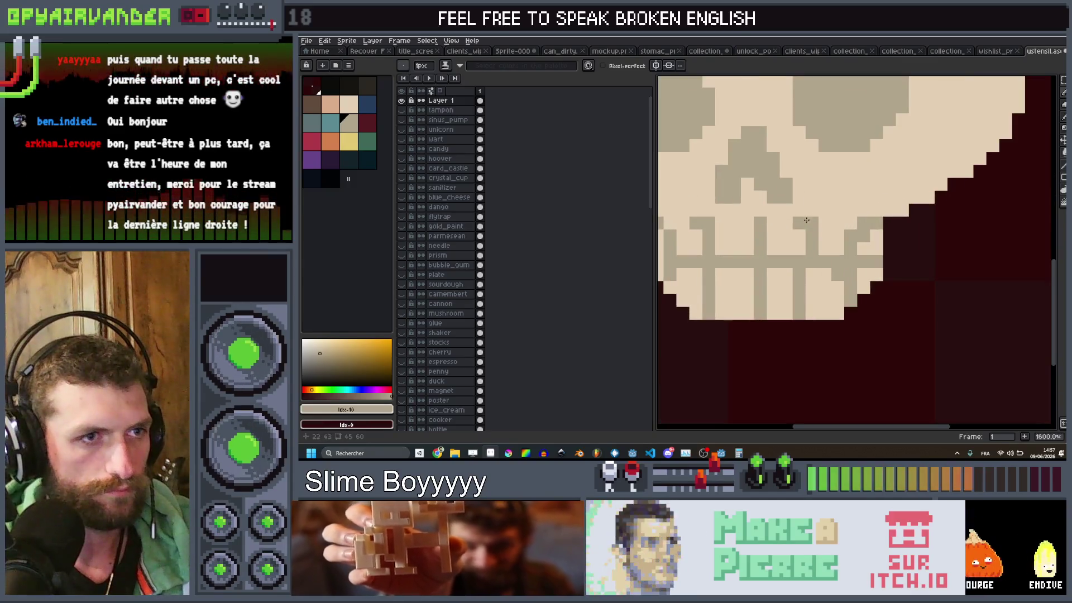
{"action": "scroll", "coordinate": [819, 210], "scroll_direction": "down", "scroll_amount": 5}
{"action": "scroll", "coordinate": [820, 209], "scroll_direction": "up", "scroll_amount": 3}
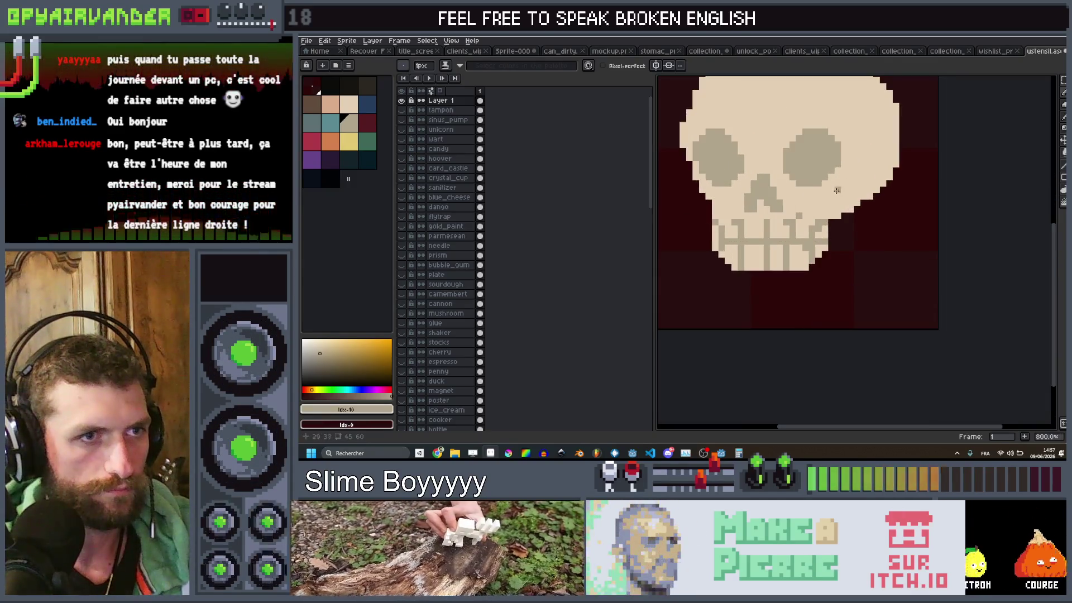
{"action": "scroll", "coordinate": [823, 209], "scroll_direction": "up", "scroll_amount": 2}
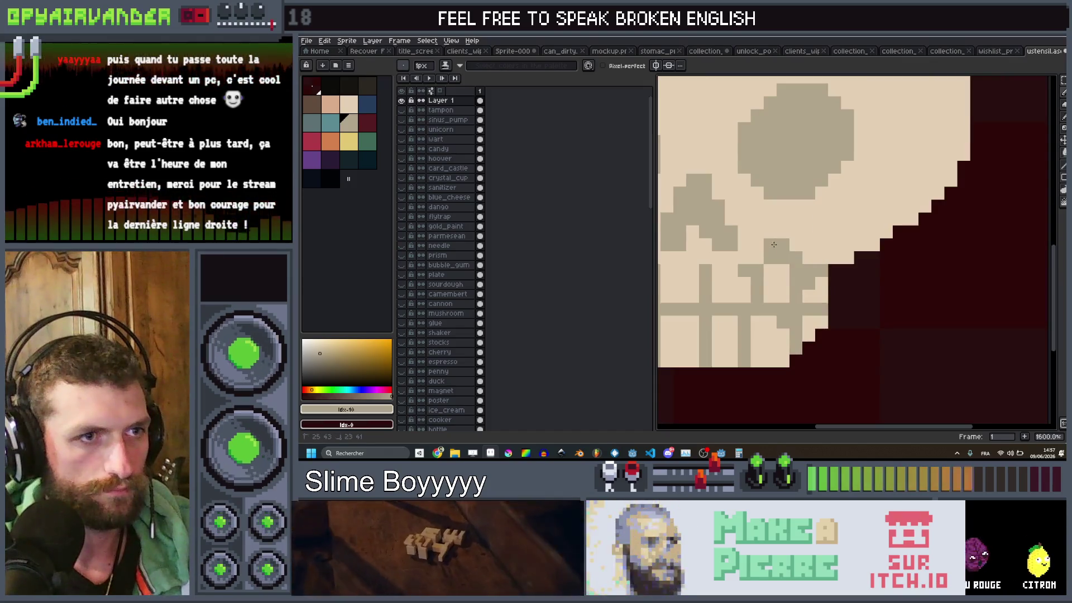
Step: Add darker tan shading on the jaw and lighten a few skull pixels
{"action": "left_click_drag", "start_coordinate": [777, 245], "coordinate": [793, 281]}
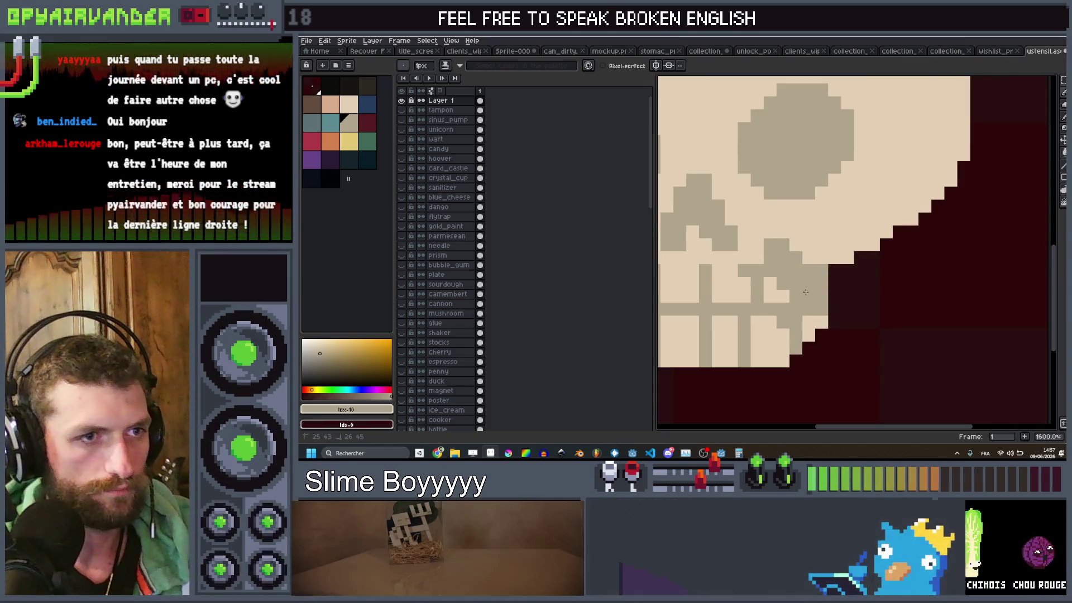
{"action": "scroll", "coordinate": [834, 249], "scroll_direction": "down", "scroll_amount": 7}
{"action": "scroll", "coordinate": [835, 250], "scroll_direction": "up", "scroll_amount": 7}
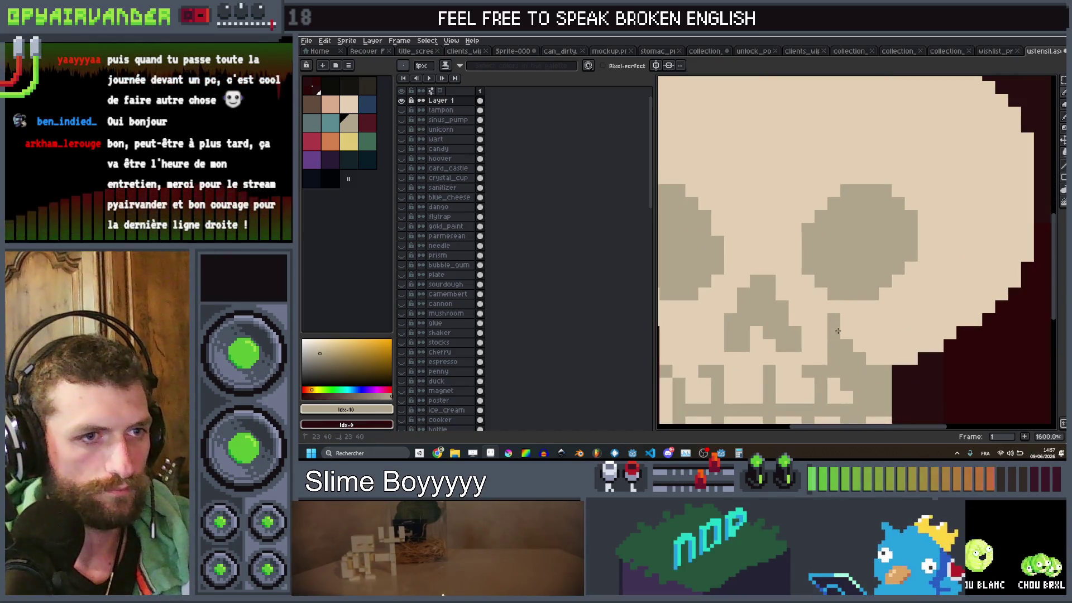
{"action": "left_click", "coordinate": [837, 331]}
{"action": "scroll", "coordinate": [837, 331], "scroll_direction": "down", "scroll_amount": 7}
{"action": "scroll", "coordinate": [817, 327], "scroll_direction": "up", "scroll_amount": 5}
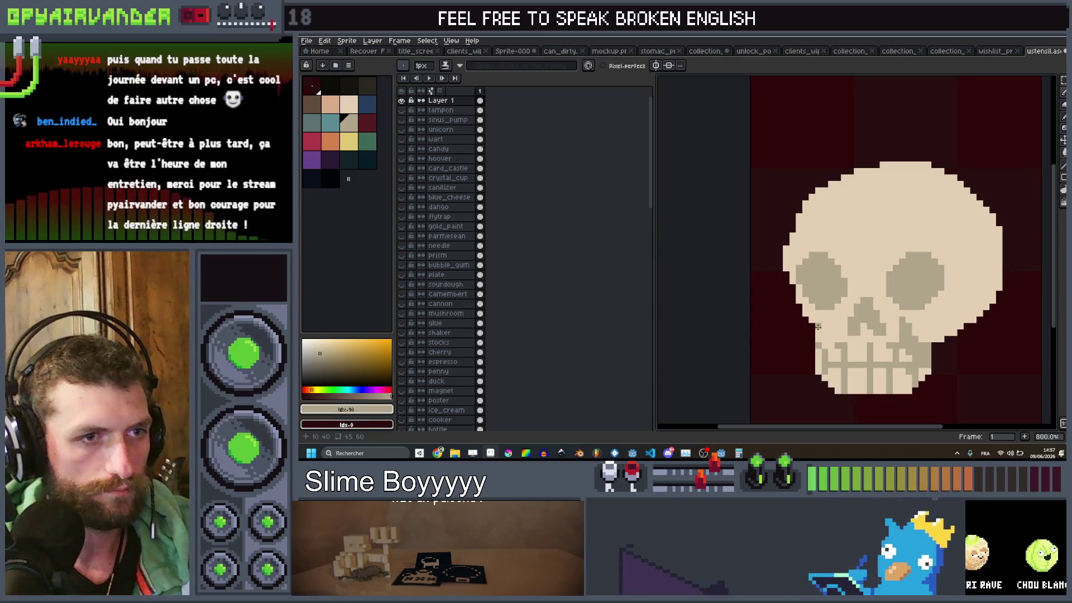
Step: Paint a shading stroke on the skull's right temple
{"action": "scroll", "coordinate": [818, 327], "scroll_direction": "down", "scroll_amount": 3}
{"action": "scroll", "coordinate": [918, 239], "scroll_direction": "up", "scroll_amount": 3}
{"action": "mouse_move", "coordinate": [924, 235]}
{"action": "left_mouse_down"}
{"action": "mouse_move", "coordinate": [912, 273]}
{"action": "mouse_move", "coordinate": [918, 223]}
{"action": "left_mouse_up"}
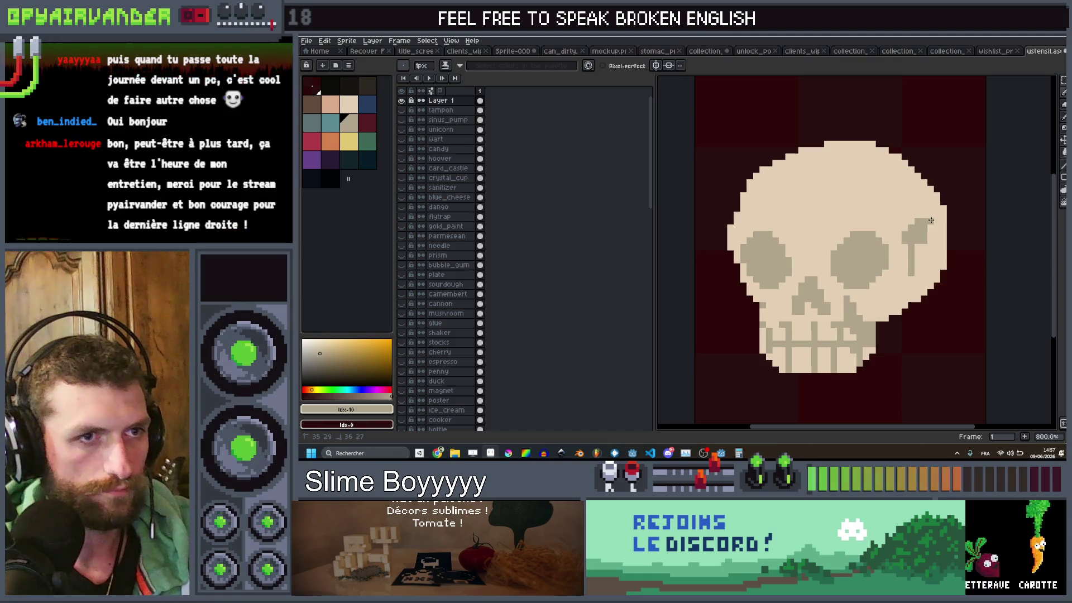
{"action": "scroll", "coordinate": [905, 242], "scroll_direction": "down", "scroll_amount": 3}
{"action": "scroll", "coordinate": [900, 228], "scroll_direction": "up", "scroll_amount": 3}
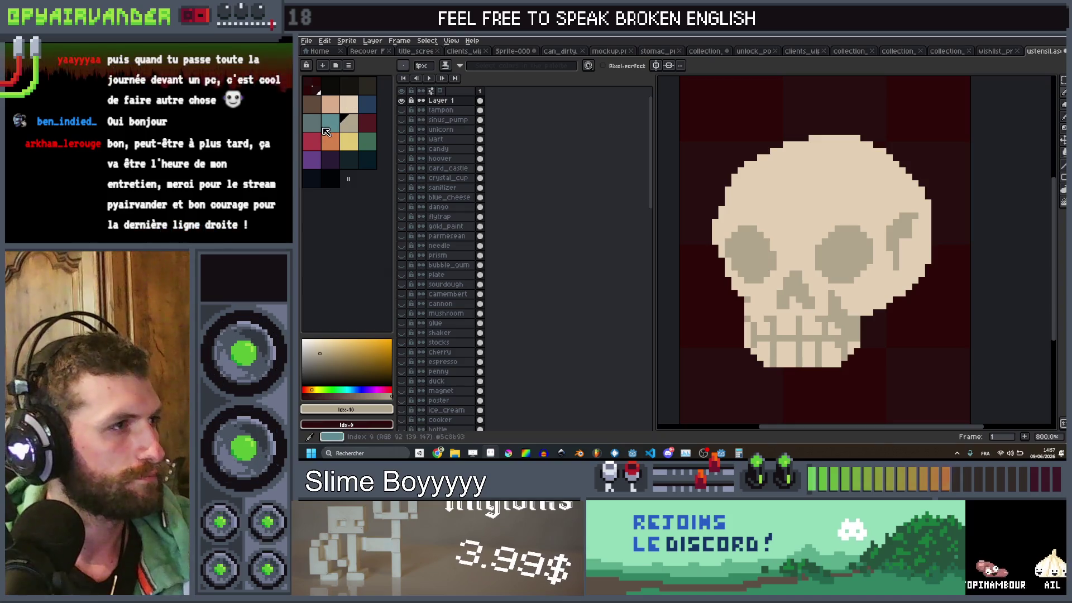
Step: Fill the eye sockets and nose area in blue-grey with a 5px brush
{"action": "scroll", "coordinate": [799, 229], "scroll_direction": "up", "scroll_amount": 5}
{"action": "key", "text": "plus"}
{"action": "key", "text": "plus"}
{"action": "key", "text": "plus"}
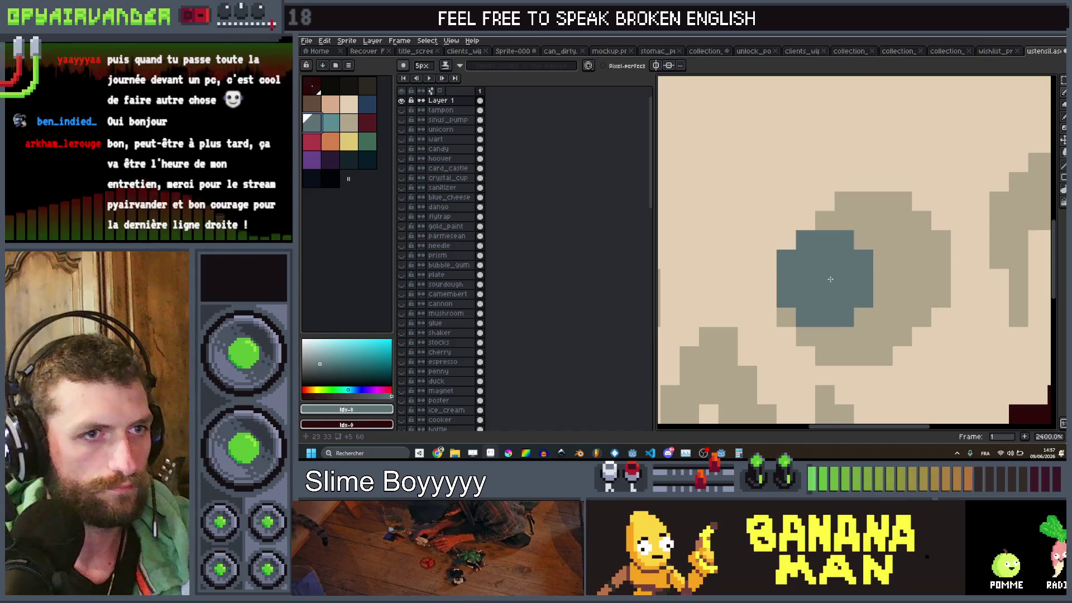
{"action": "key", "text": "plus"}
{"action": "key", "text": "plus"}
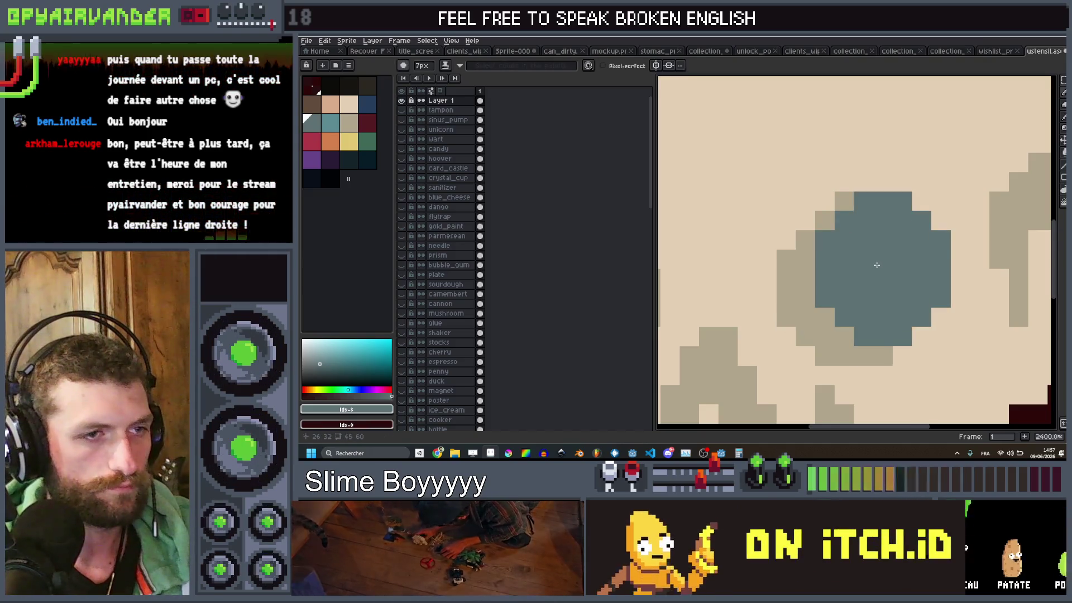
{"action": "scroll", "coordinate": [877, 265], "scroll_direction": "down", "scroll_amount": 5}
{"action": "key", "text": "minus"}
{"action": "key", "text": "minus"}
{"action": "scroll", "coordinate": [910, 221], "scroll_direction": "up", "scroll_amount": 2}
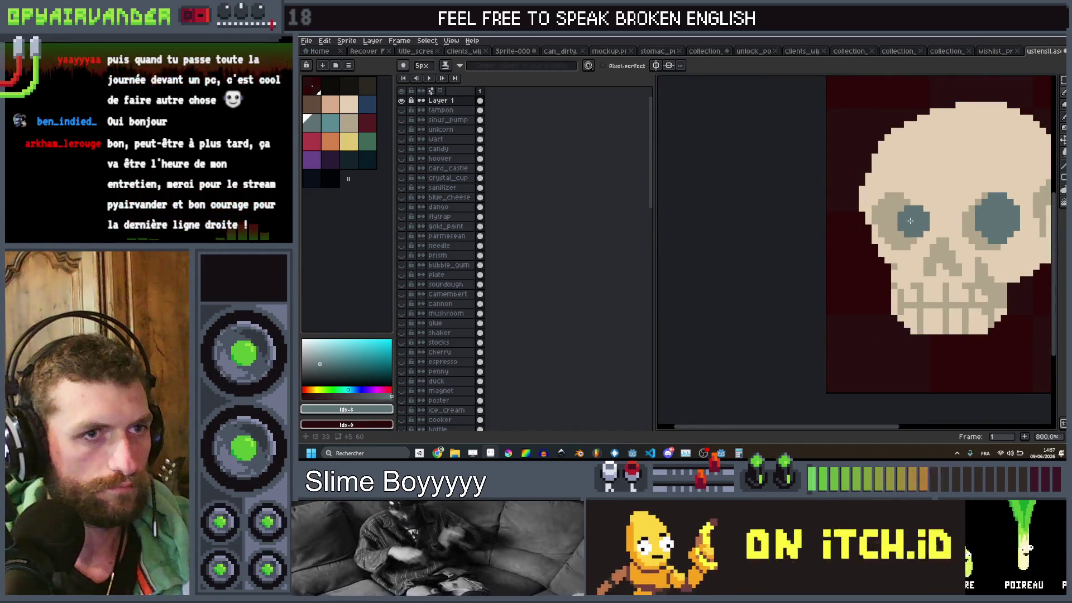
{"action": "left_click", "coordinate": [936, 259]}
{"action": "scroll", "coordinate": [936, 258], "scroll_direction": "down", "scroll_amount": 5}
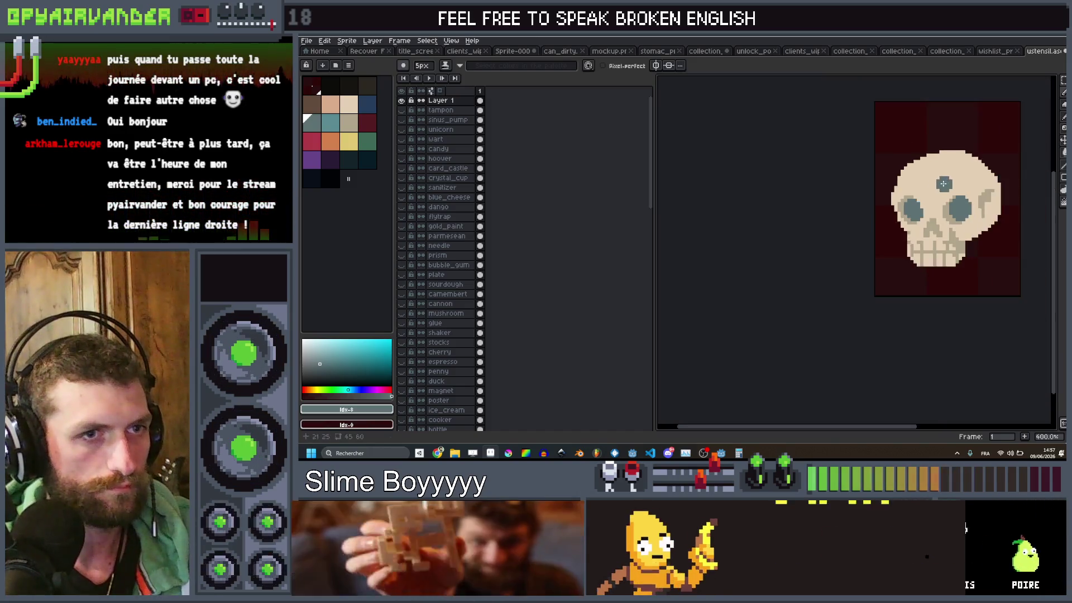
{"action": "scroll", "coordinate": [922, 225], "scroll_direction": "up", "scroll_amount": 6}
{"action": "scroll", "coordinate": [922, 225], "scroll_direction": "up", "scroll_amount": 3}
Step: Shape the blue-grey nose cavity with 2px and 1px brushes
{"action": "key", "text": "minus"}
{"action": "key", "text": "minus"}
{"action": "key", "text": "minus"}
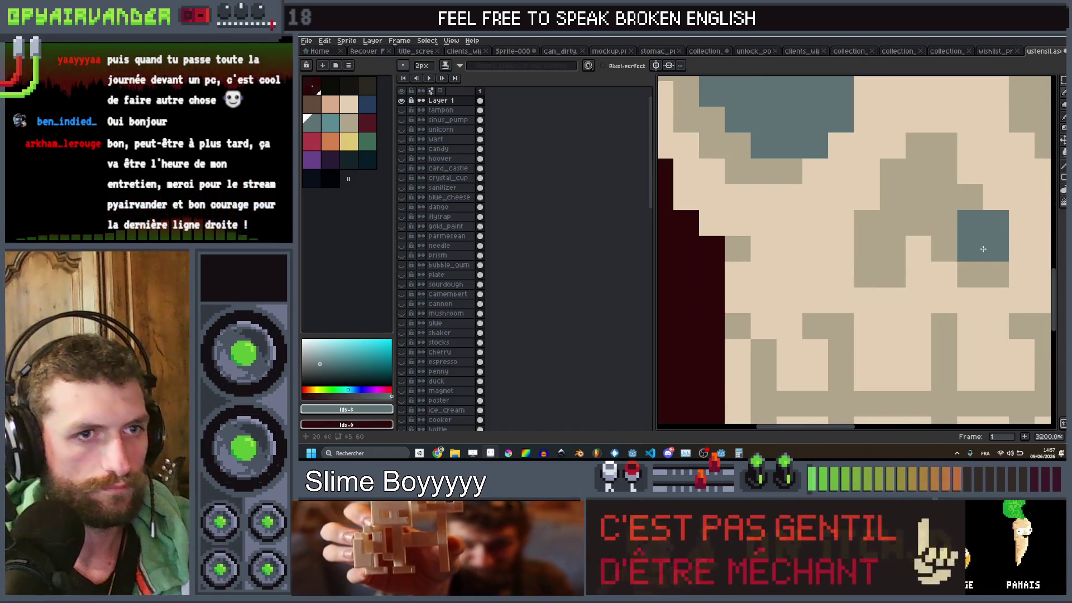
{"action": "left_click", "coordinate": [961, 229]}
{"action": "mouse_move", "coordinate": [932, 187]}
{"action": "left_mouse_down"}
{"action": "mouse_move", "coordinate": [931, 167]}
{"action": "mouse_move", "coordinate": [915, 193]}
{"action": "left_mouse_up"}
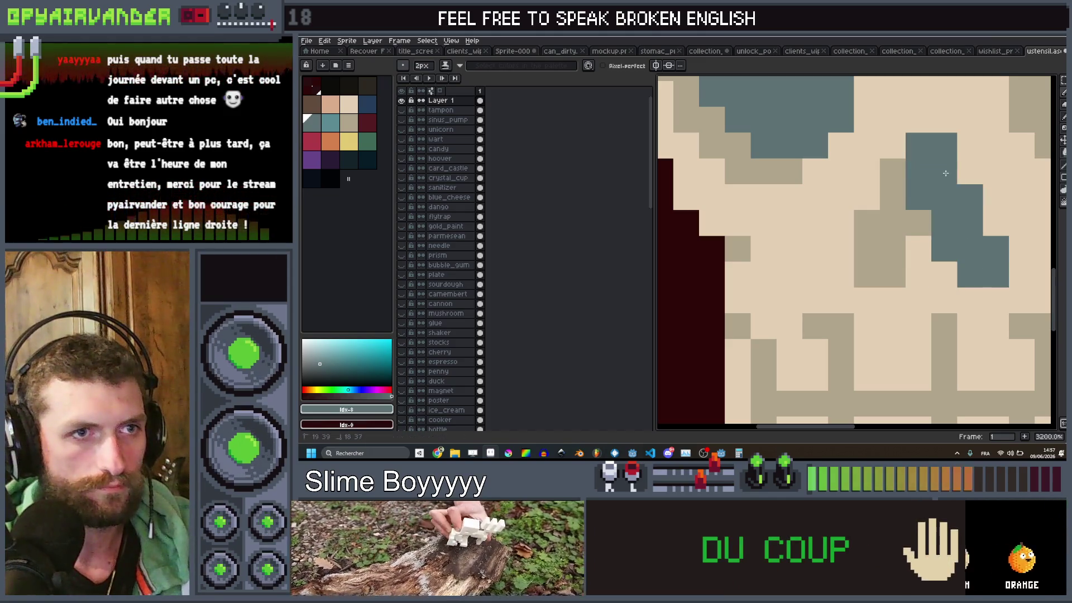
{"action": "key", "text": "minus"}
{"action": "left_click", "coordinate": [893, 274]}
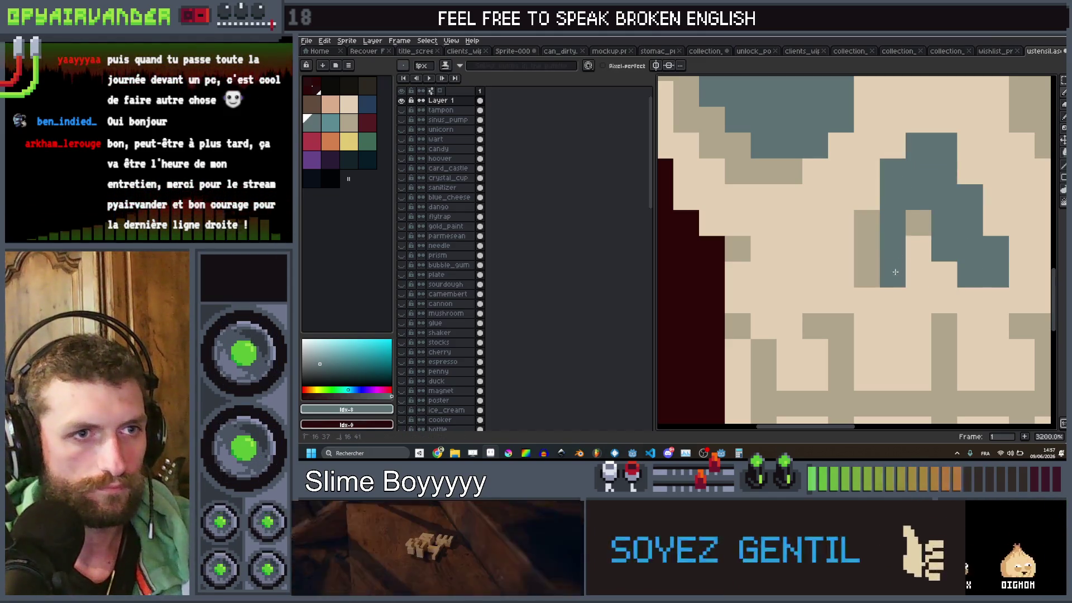
{"action": "scroll", "coordinate": [988, 185], "scroll_direction": "down", "scroll_amount": 8}
{"action": "scroll", "coordinate": [990, 166], "scroll_direction": "up", "scroll_amount": 4}
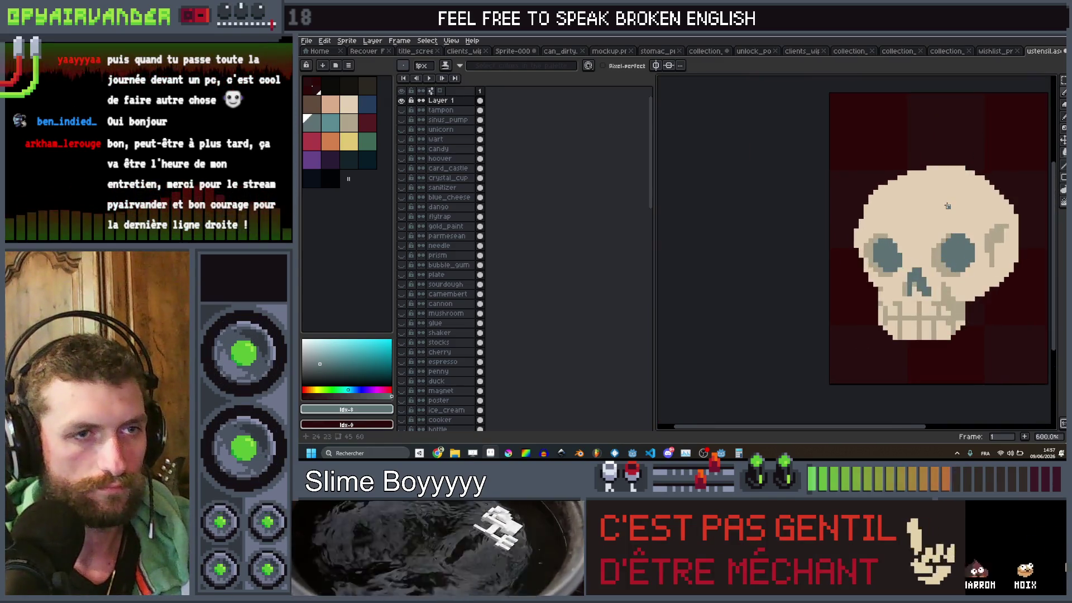
Step: With the tan-grey colour, draw a crack across the skull's forehead and a left eyebrow line
{"action": "left_click", "coordinate": [347, 130]}
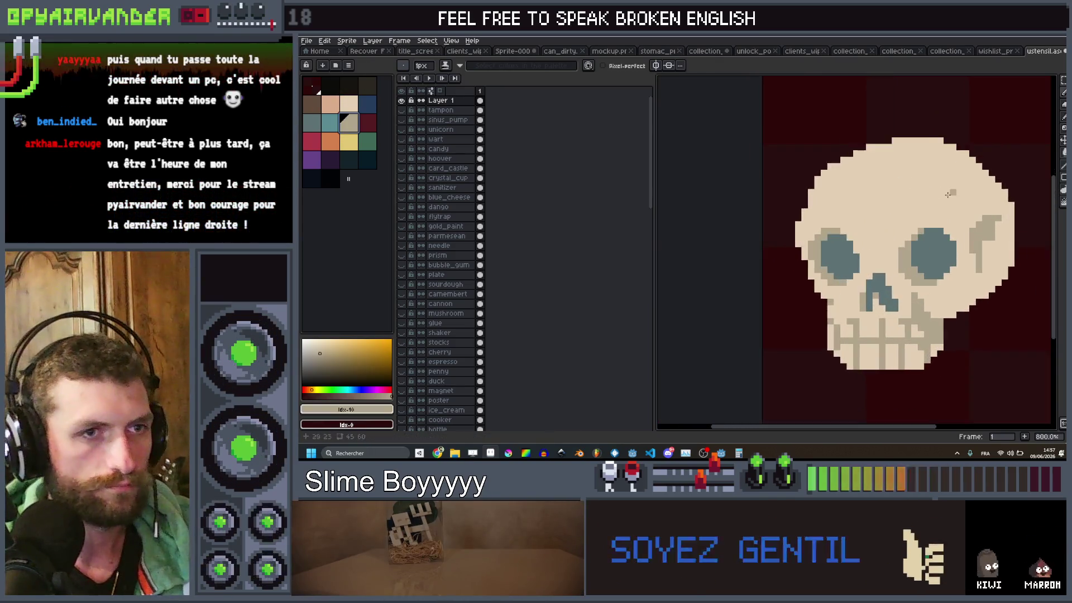
{"action": "scroll", "coordinate": [951, 202], "scroll_direction": "up", "scroll_amount": 4}
{"action": "left_click_drag", "start_coordinate": [959, 208], "coordinate": [838, 234]}
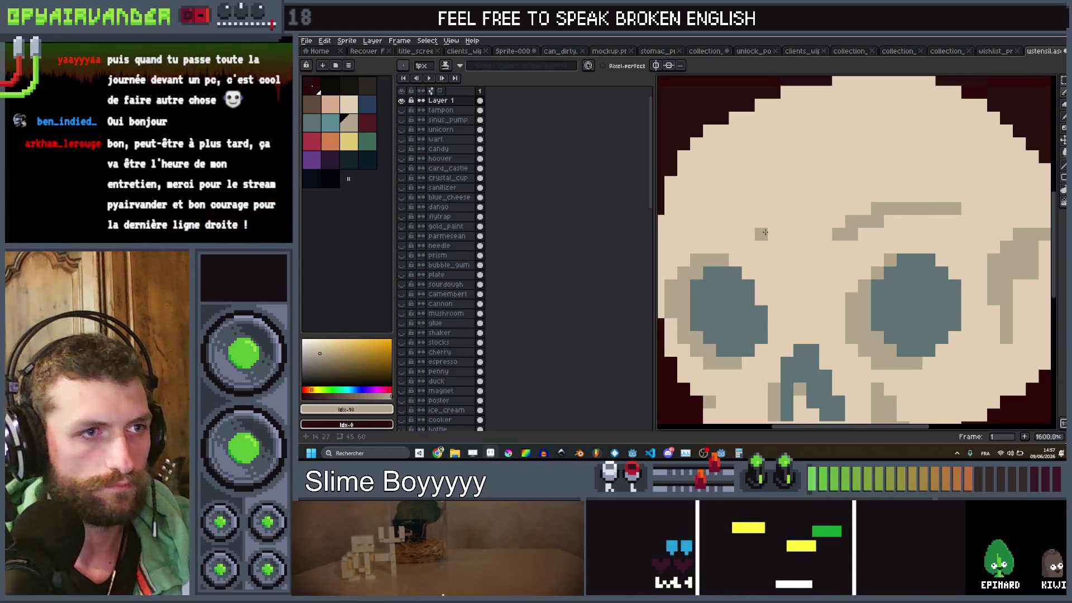
{"action": "left_click_drag", "start_coordinate": [764, 233], "coordinate": [680, 227]}
{"action": "scroll", "coordinate": [775, 144], "scroll_direction": "down", "scroll_amount": 2}
{"action": "scroll", "coordinate": [775, 144], "scroll_direction": "up", "scroll_amount": 1}
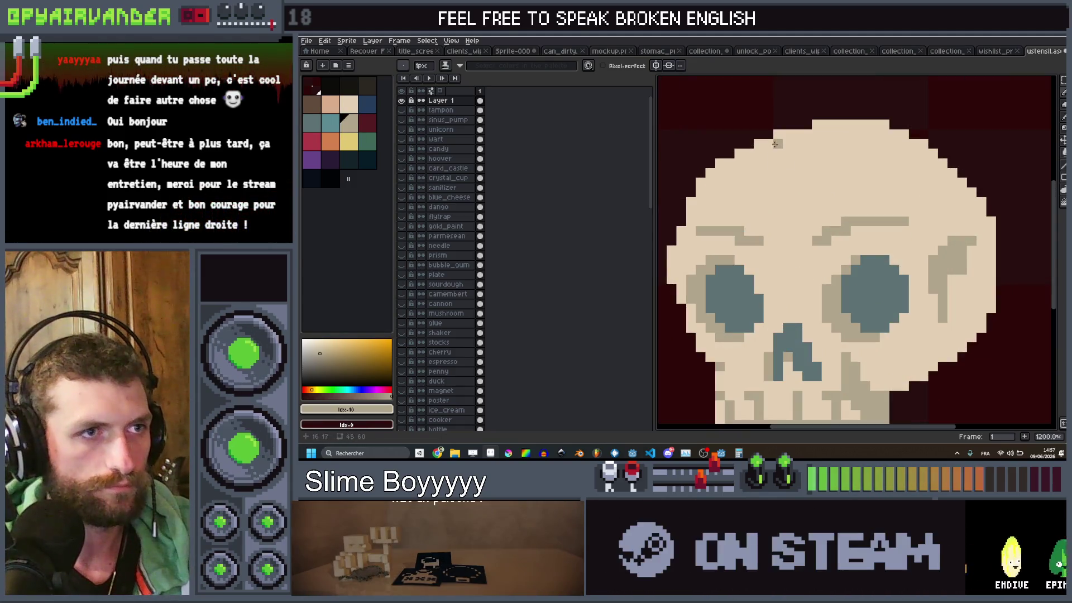
Step: Add tan-grey pixels below the forehead crack and a short zigzag crack near the right edge
{"action": "left_click", "coordinate": [836, 163]}
{"action": "left_click", "coordinate": [817, 163]}
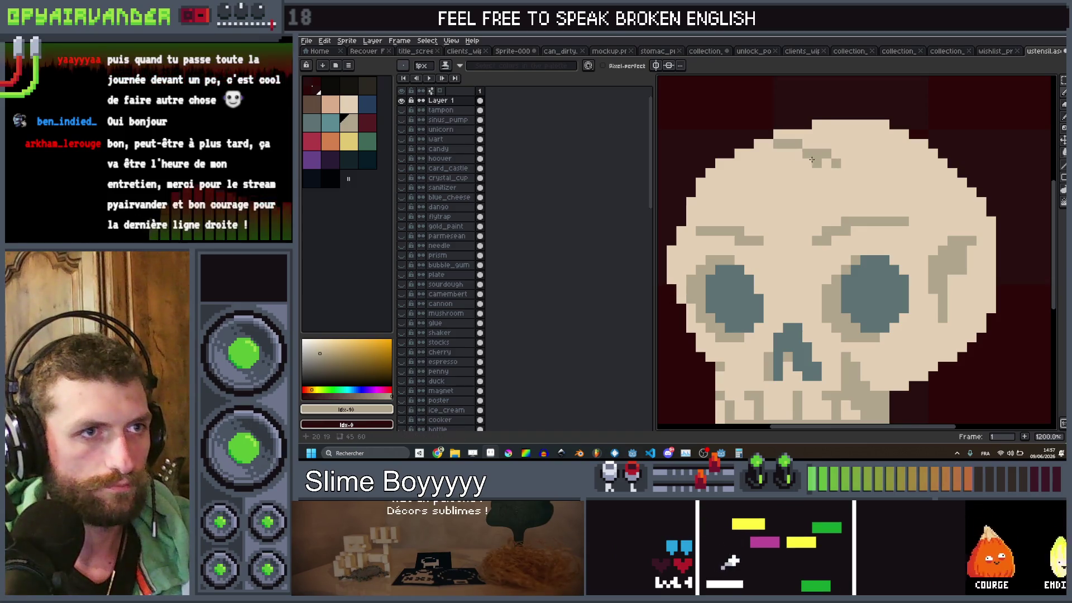
{"action": "left_click", "coordinate": [766, 187]}
{"action": "scroll", "coordinate": [886, 171], "scroll_direction": "down", "scroll_amount": 2}
{"action": "scroll", "coordinate": [886, 171], "scroll_direction": "up", "scroll_amount": 2}
{"action": "left_click", "coordinate": [888, 173]}
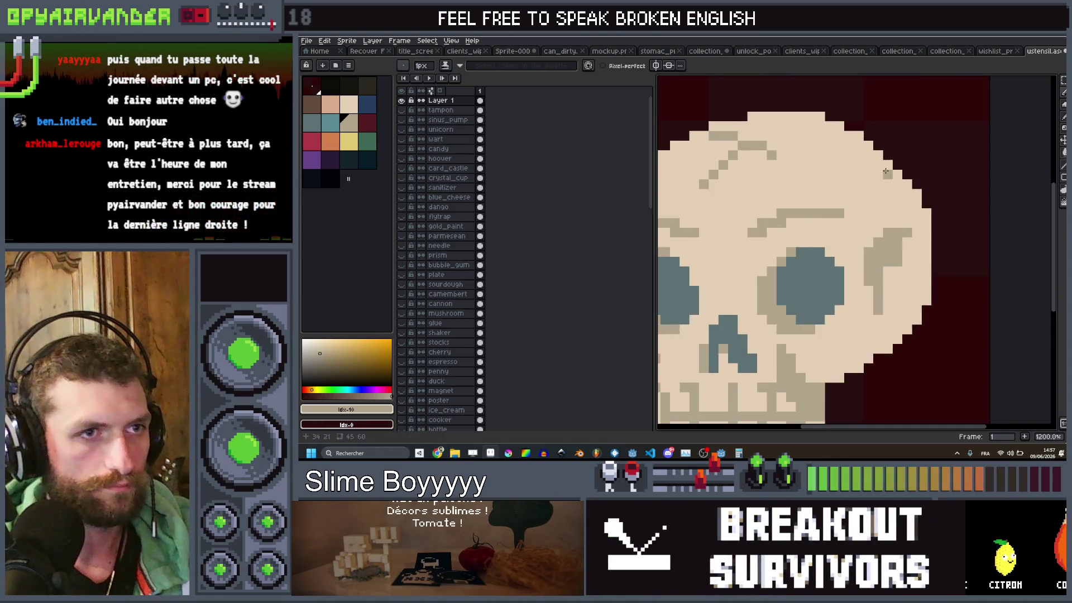
{"action": "left_click_drag", "start_coordinate": [886, 171], "coordinate": [849, 175]}
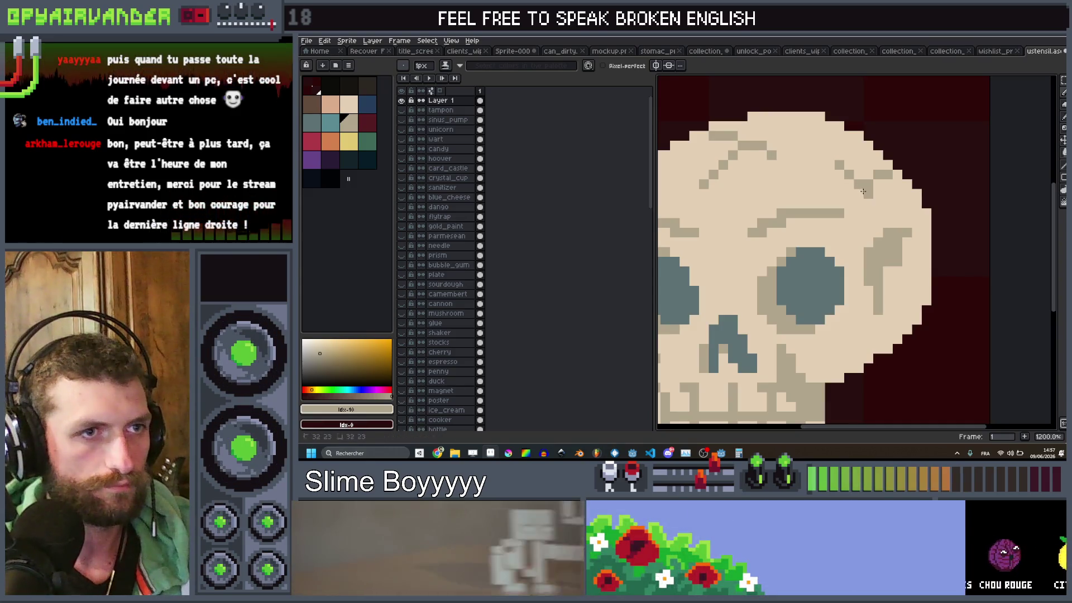
Step: Zoom out to 100% to check the whole weathered skull
{"action": "key", "text": "2"}
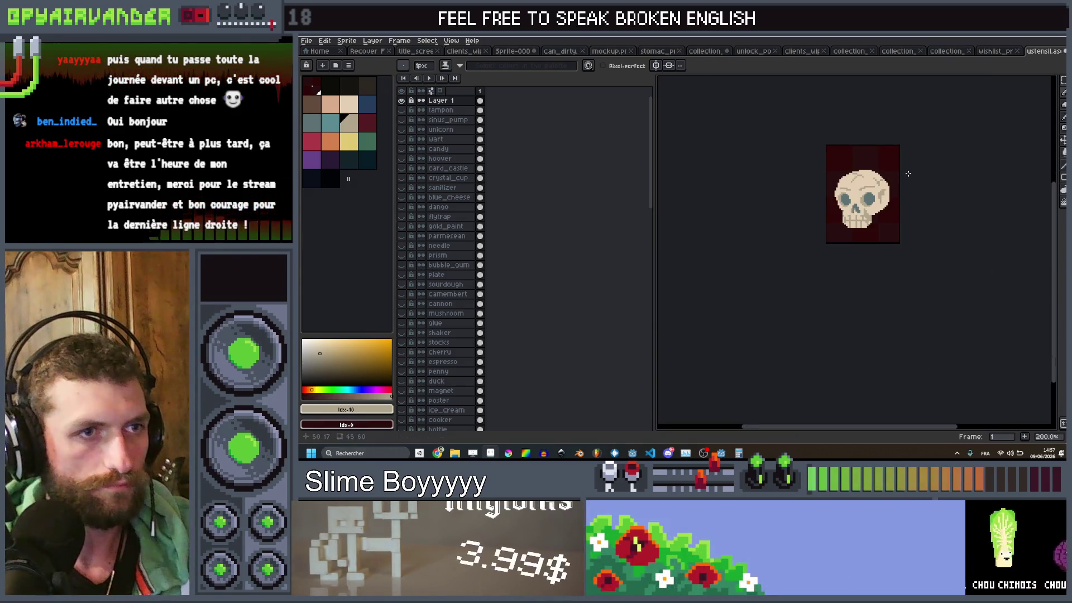
{"action": "key", "text": "1"}
{"action": "scroll", "coordinate": [900, 216], "scroll_direction": "up", "scroll_amount": 8}
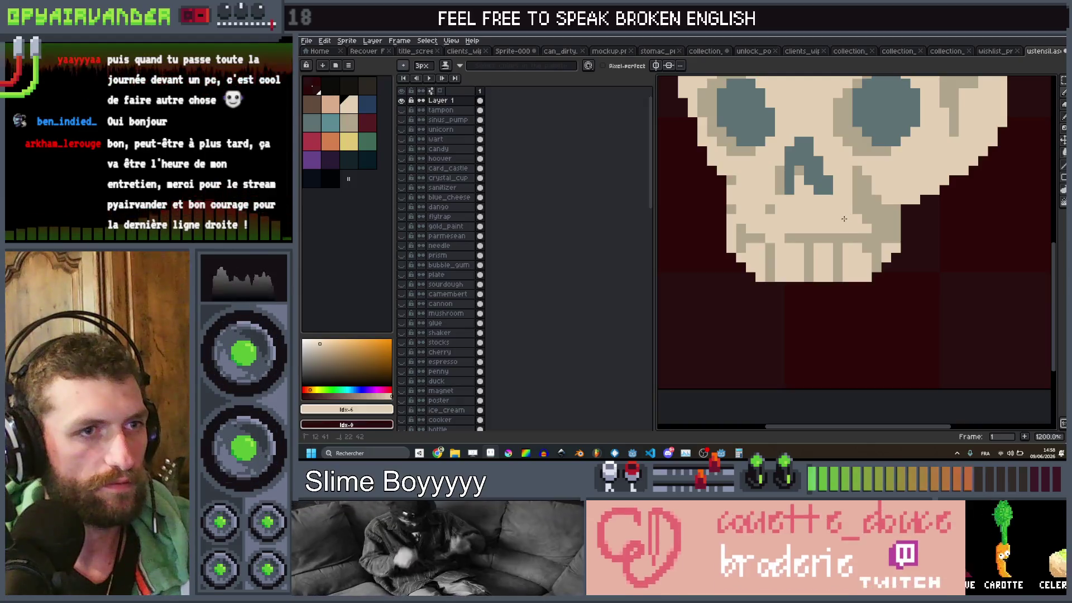
{"action": "scroll", "coordinate": [862, 159], "scroll_direction": "down", "scroll_amount": 7}
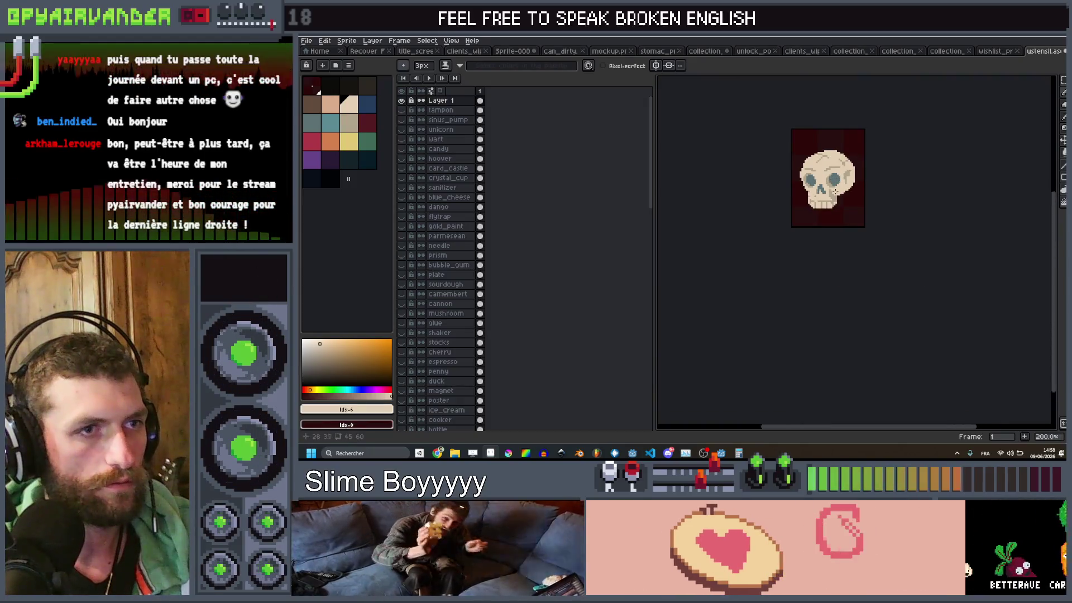
{"action": "scroll", "coordinate": [862, 159], "scroll_direction": "up", "scroll_amount": 4}
{"action": "scroll", "coordinate": [818, 176], "scroll_direction": "down", "scroll_amount": 5}
{"action": "scroll", "coordinate": [818, 176], "scroll_direction": "up", "scroll_amount": 6}
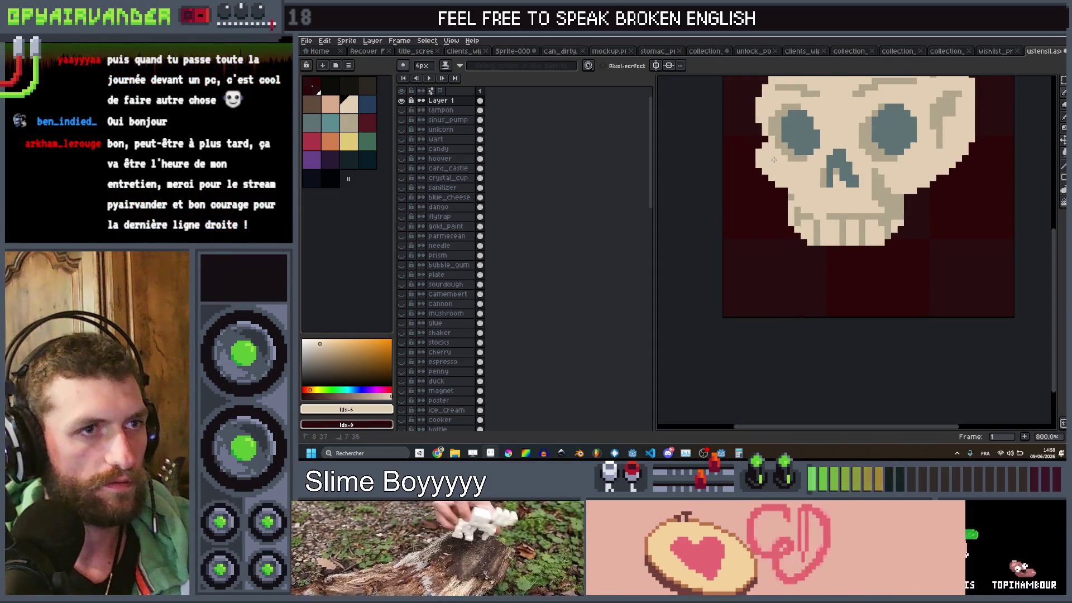
{"action": "scroll", "coordinate": [790, 176], "scroll_direction": "down", "scroll_amount": 6}
{"action": "scroll", "coordinate": [814, 122], "scroll_direction": "up", "scroll_amount": 5}
{"action": "scroll", "coordinate": [814, 122], "scroll_direction": "down", "scroll_amount": 4}
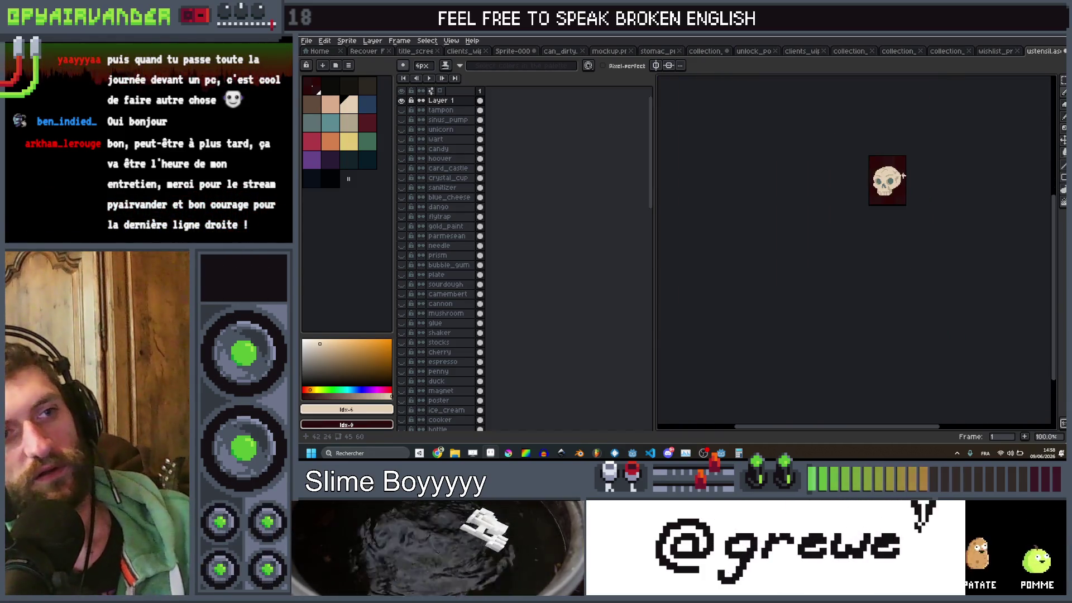
Step: Rename Layer 1 to 'skull' in its Layer Properties
{"action": "scroll", "coordinate": [897, 176], "scroll_direction": "up", "scroll_amount": 3}
{"action": "double_click", "coordinate": [445, 103]}
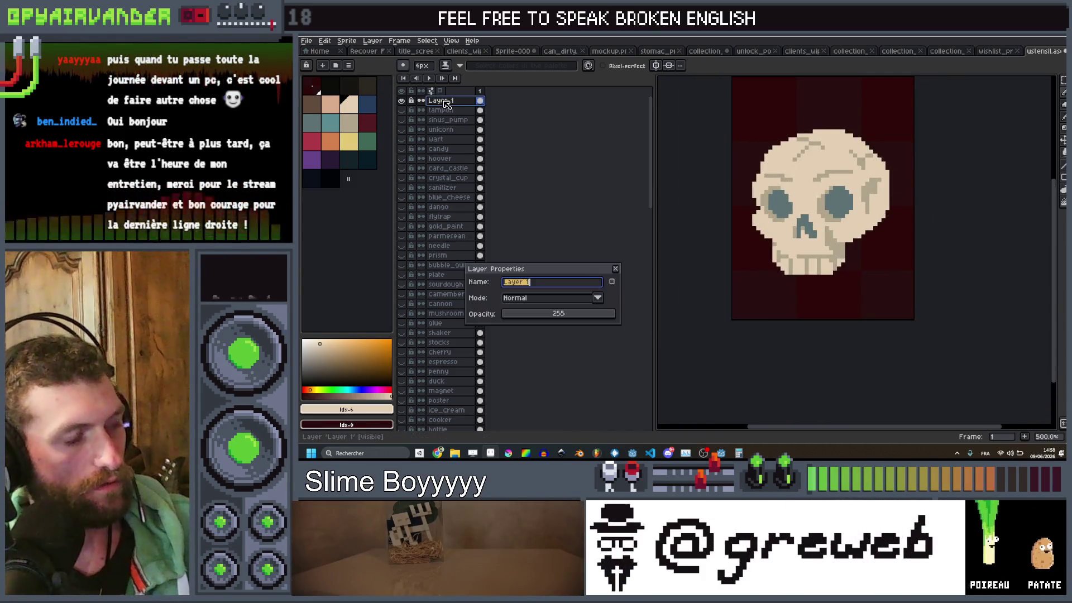
{"action": "type", "text": "ll"}
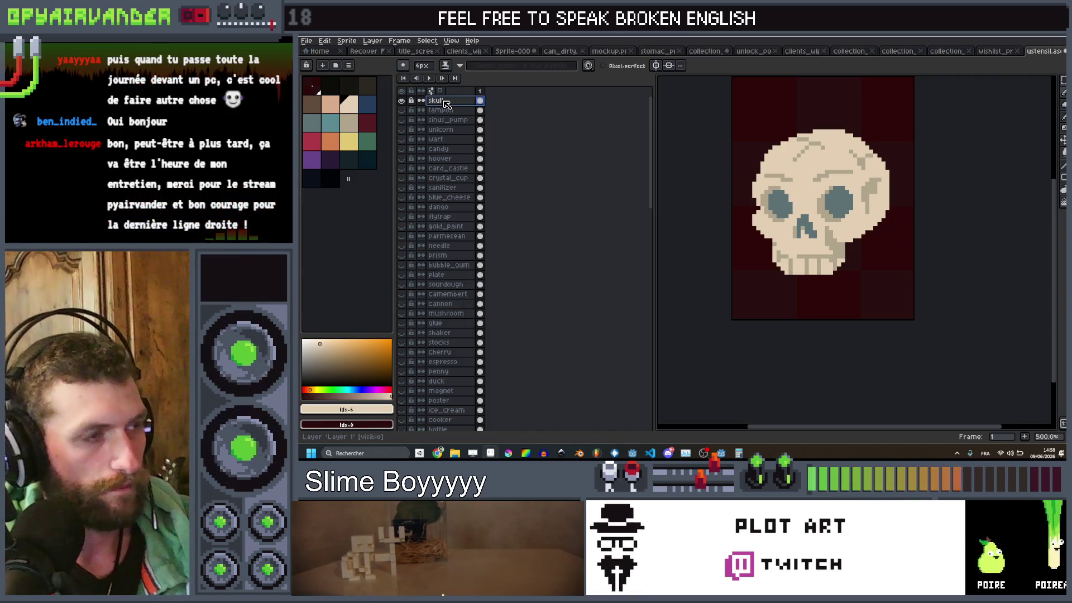
{"action": "key", "text": "Return"}
Step: Add a new empty layer above skull and hide the skull layer
{"action": "key", "text": "shift+n"}
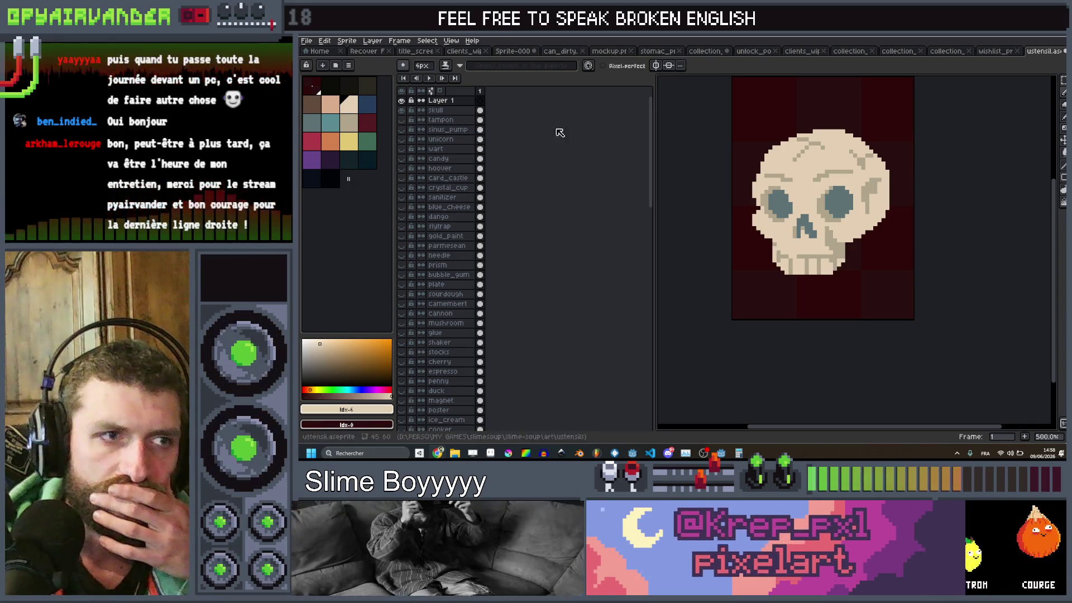
{"action": "left_click", "coordinate": [402, 110]}
{"action": "double_click", "coordinate": [442, 100]}
{"action": "type", "text": "pregnancy"}
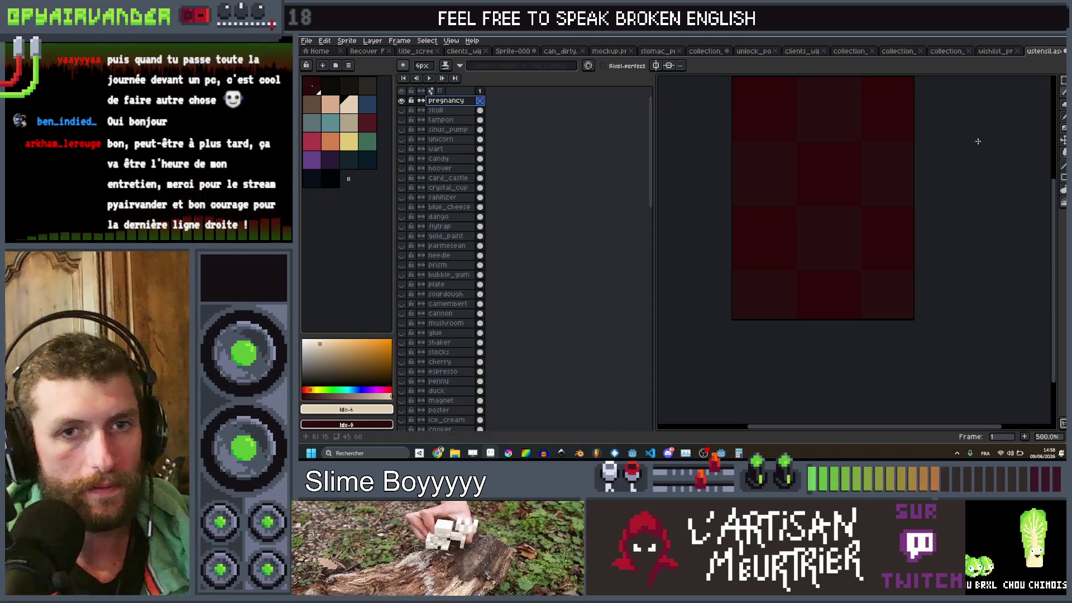
Step: With a 9px brush, paint a tall cream shape that tapers and widens downward
{"action": "key", "text": "plus"}
{"action": "key", "text": "plus"}
{"action": "key", "text": "plus"}
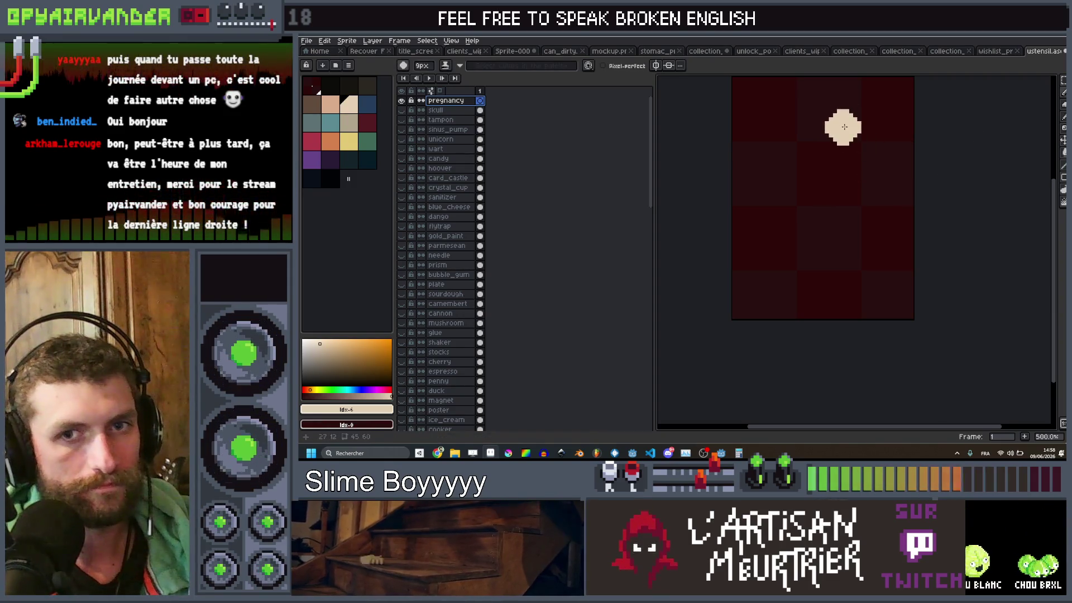
{"action": "key", "text": "plus"}
{"action": "left_click_drag", "start_coordinate": [840, 127], "coordinate": [834, 143]}
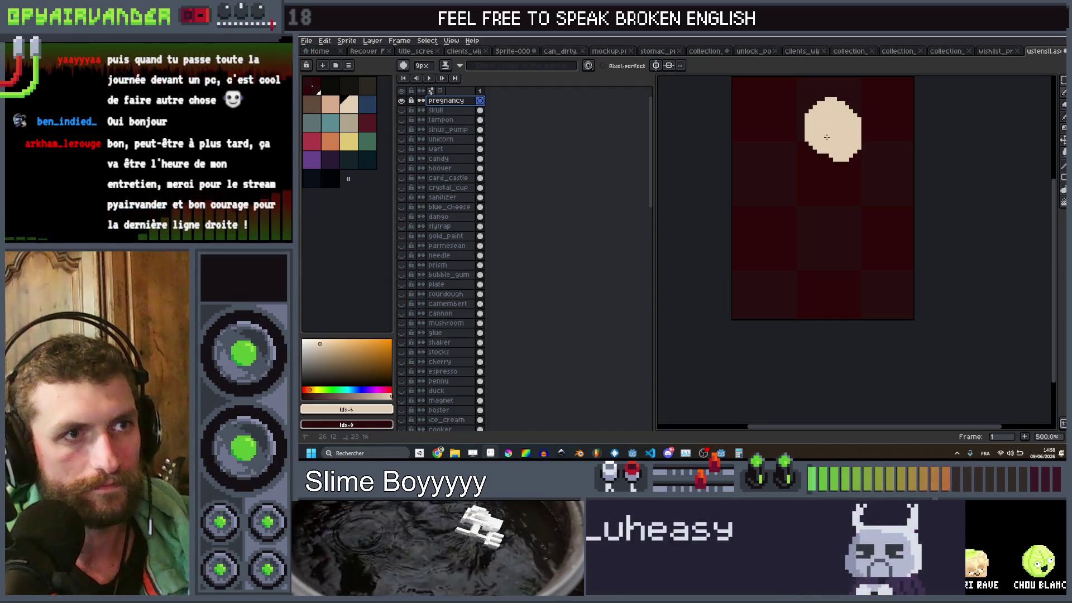
{"action": "scroll", "coordinate": [834, 143], "scroll_direction": "up", "scroll_amount": 1}
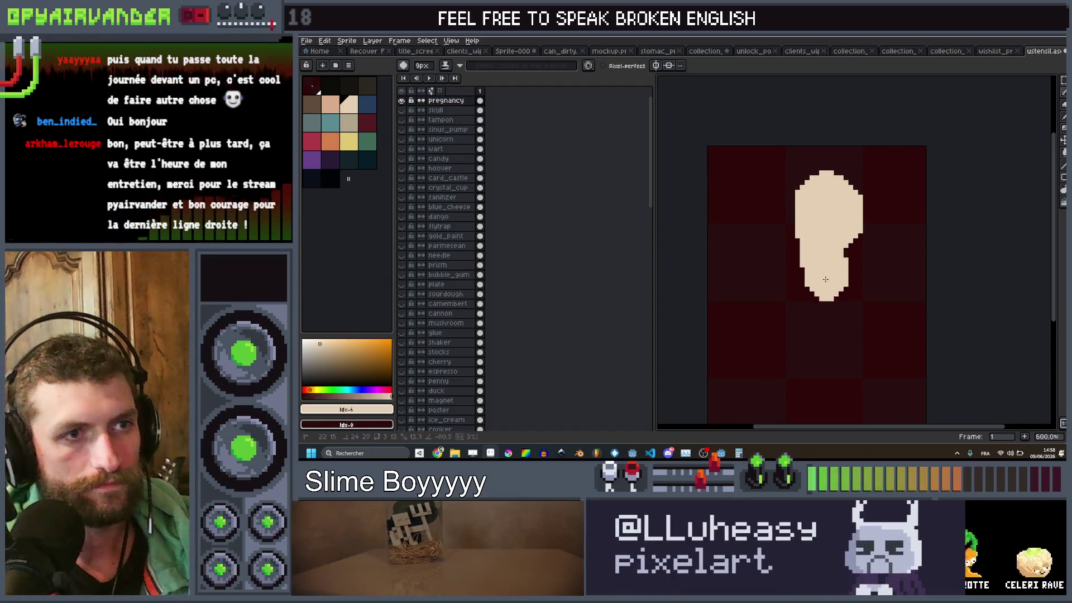
{"action": "left_click_drag", "start_coordinate": [825, 279], "coordinate": [825, 313]}
{"action": "left_click_drag", "start_coordinate": [816, 253], "coordinate": [817, 114]}
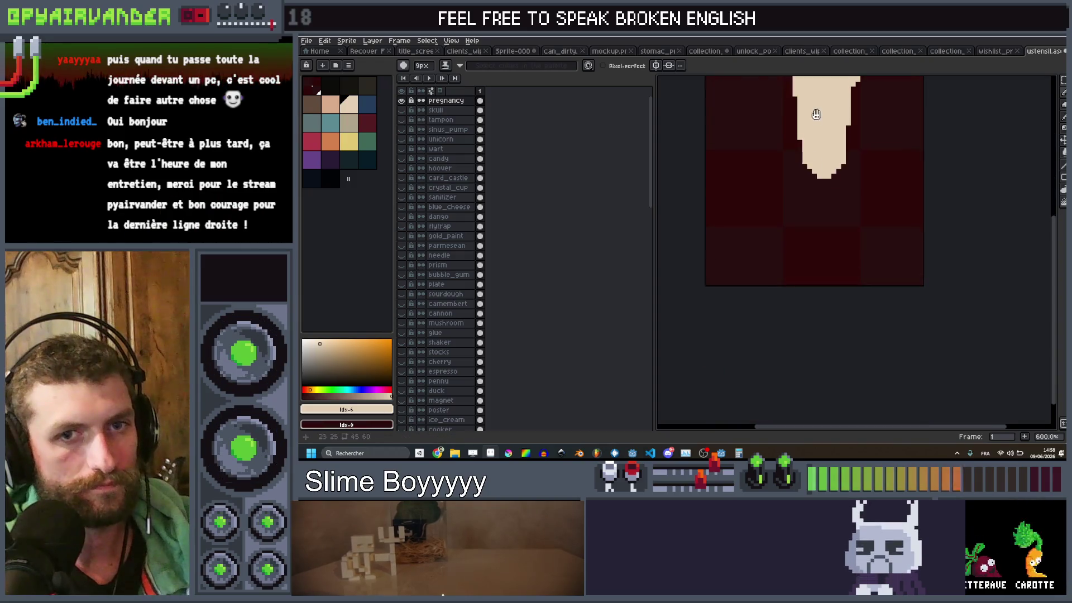
{"action": "mouse_move", "coordinate": [808, 156]}
{"action": "left_mouse_down"}
{"action": "mouse_move", "coordinate": [808, 209]}
{"action": "mouse_move", "coordinate": [833, 182]}
{"action": "left_mouse_up"}
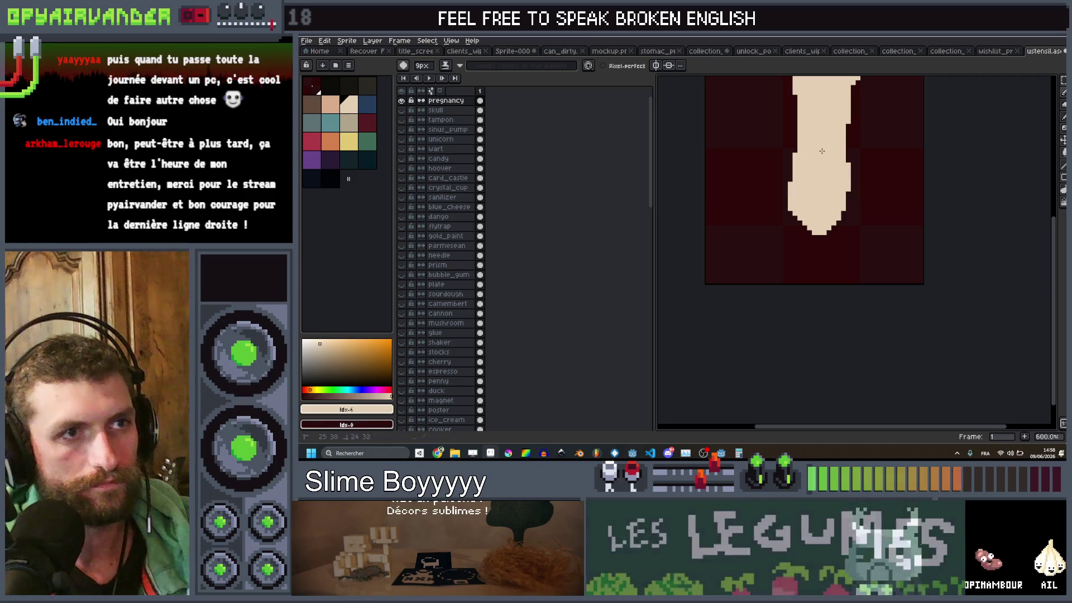
Step: Paint a teal blob below the cream shape
{"action": "scroll", "coordinate": [826, 177], "scroll_direction": "down", "scroll_amount": 4}
{"action": "scroll", "coordinate": [847, 136], "scroll_direction": "up", "scroll_amount": 3}
{"action": "left_click", "coordinate": [330, 121]}
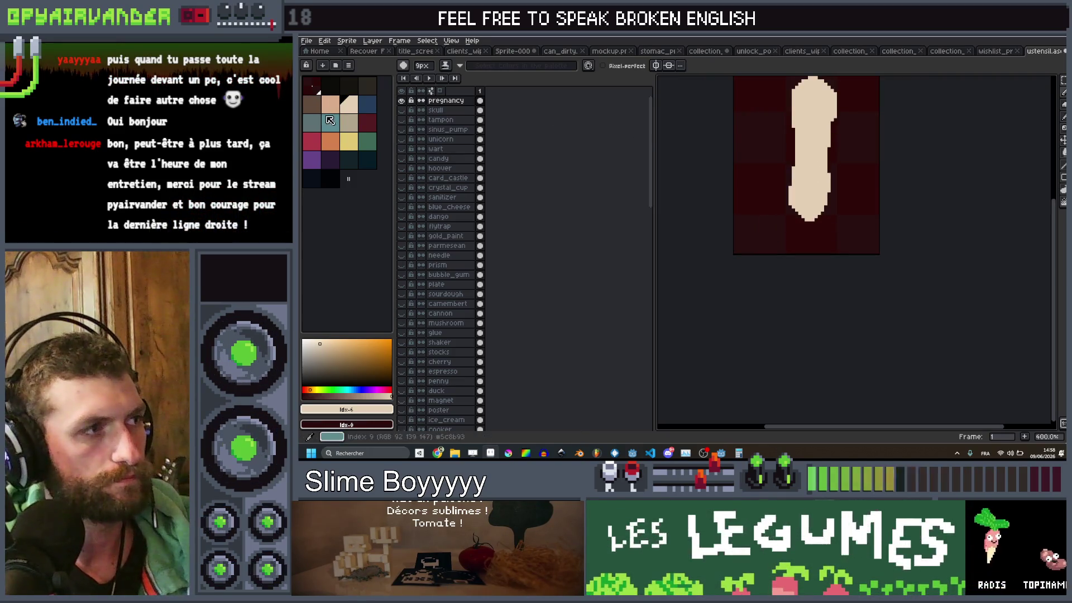
{"action": "left_click", "coordinate": [810, 225]}
Step: With a 6px brush, widen the teal blob into a squared-off base
{"action": "scroll", "coordinate": [810, 224], "scroll_direction": "up", "scroll_amount": 1}
{"action": "key", "text": "minus"}
{"action": "key", "text": "minus"}
{"action": "key", "text": "minus"}
{"action": "left_click_drag", "start_coordinate": [819, 211], "coordinate": [799, 211]}
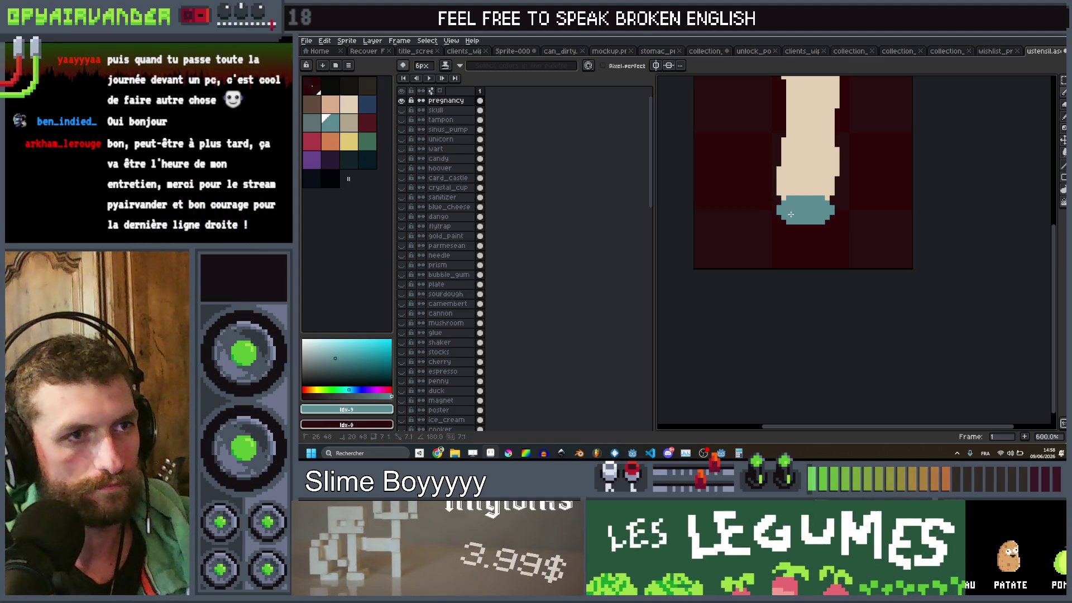
{"action": "mouse_move", "coordinate": [783, 215]}
{"action": "left_mouse_down"}
{"action": "mouse_move", "coordinate": [802, 245]}
{"action": "mouse_move", "coordinate": [821, 240]}
{"action": "left_mouse_up"}
{"action": "scroll", "coordinate": [838, 108], "scroll_direction": "down", "scroll_amount": 5}
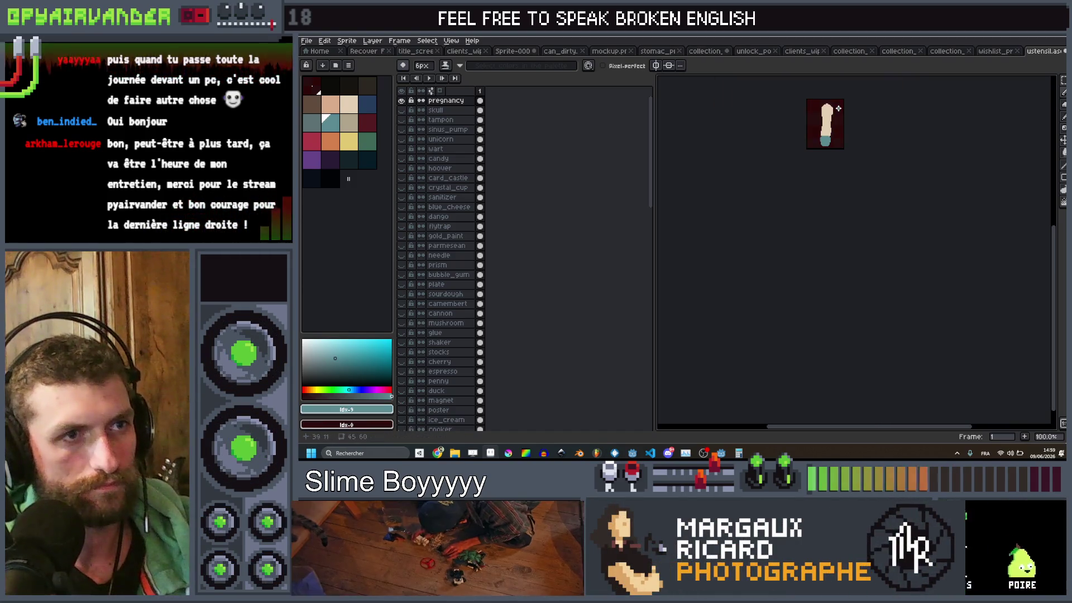
{"action": "scroll", "coordinate": [838, 108], "scroll_direction": "up", "scroll_amount": 5}
{"action": "left_click_drag", "start_coordinate": [821, 241], "coordinate": [858, 241]}
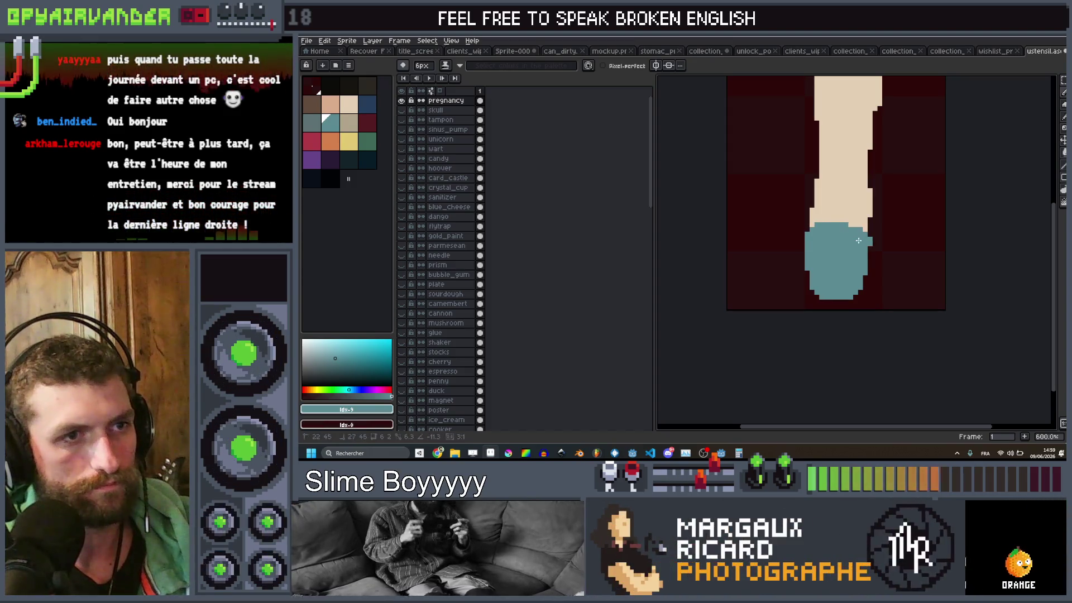
Step: Draw a dark blue rectangle inside the teal base with a 2px brush, then zoom out
{"action": "scroll", "coordinate": [889, 202], "scroll_direction": "down", "scroll_amount": 5}
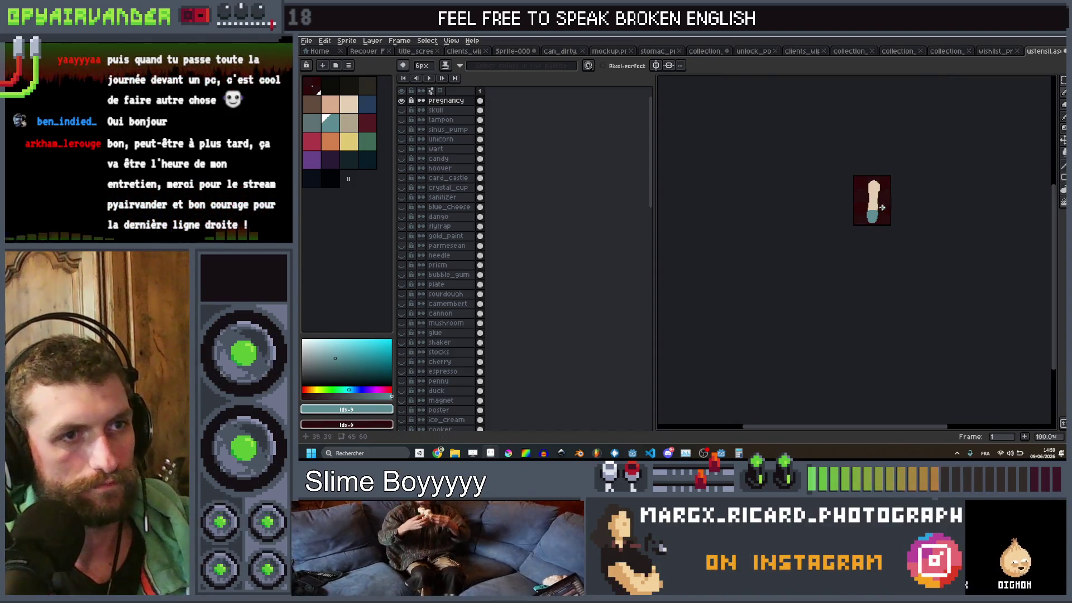
{"action": "scroll", "coordinate": [882, 208], "scroll_direction": "up", "scroll_amount": 5}
{"action": "left_click", "coordinate": [368, 104]}
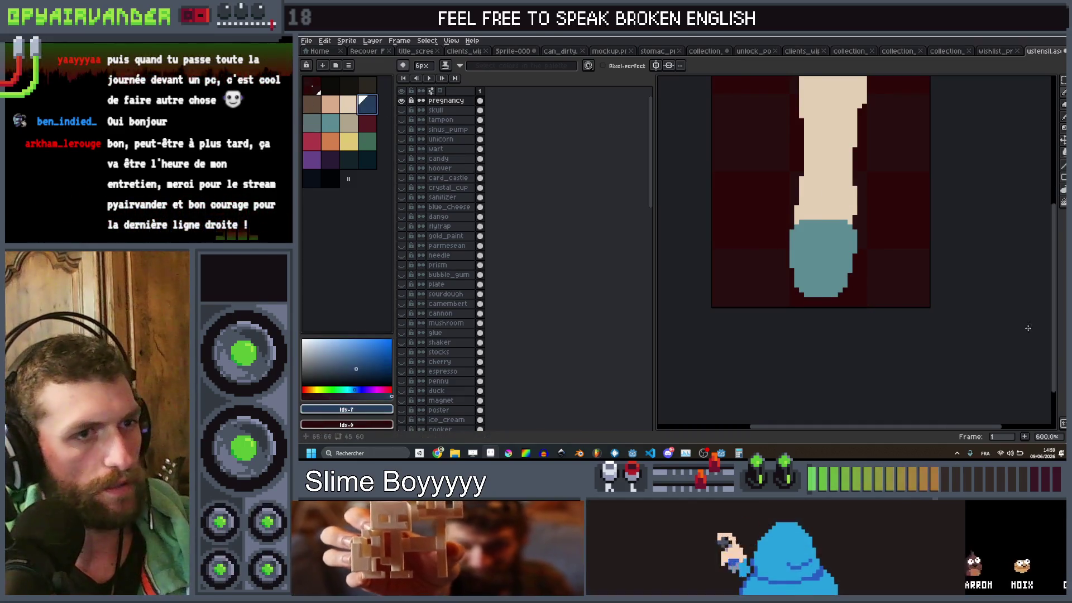
{"action": "scroll", "coordinate": [797, 217], "scroll_direction": "up", "scroll_amount": 1}
{"action": "key", "text": "minus"}
{"action": "key", "text": "minus"}
{"action": "key", "text": "minus"}
{"action": "key", "text": "plus"}
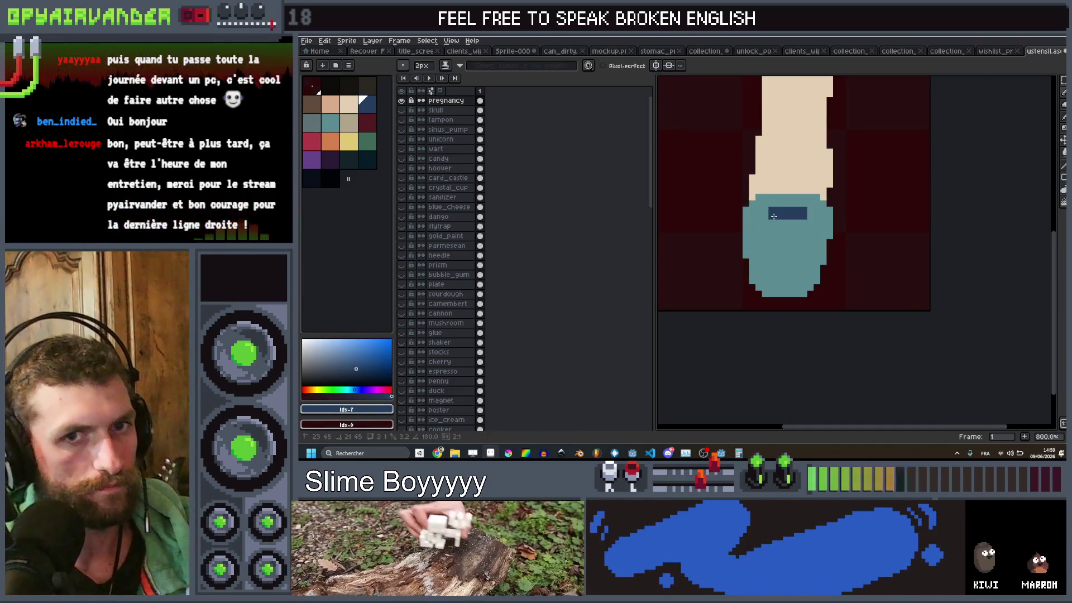
{"action": "left_click", "coordinate": [774, 217]}
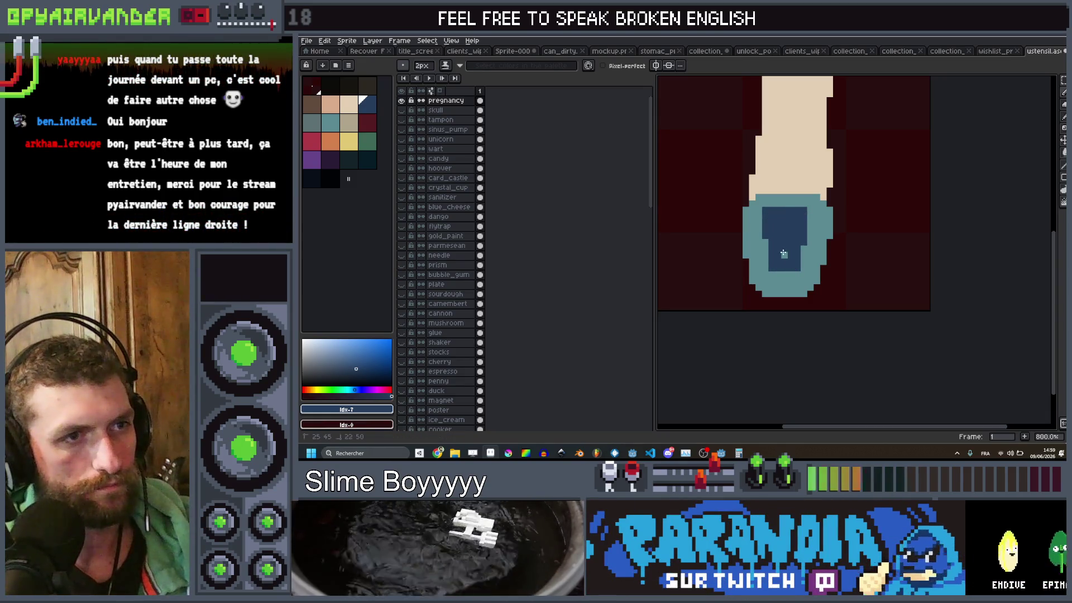
{"action": "key", "text": "1"}
{"action": "scroll", "coordinate": [833, 214], "scroll_direction": "up", "scroll_amount": 8}
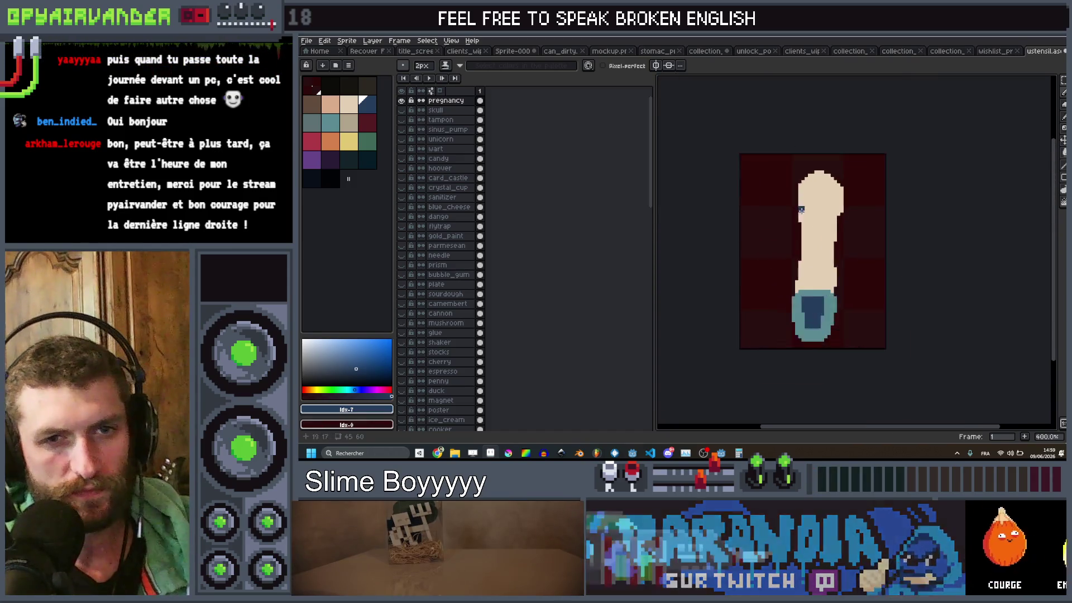
Step: Paint a tall tan-grey oval in the middle of the shape with a 6px brush
{"action": "left_click", "coordinate": [348, 121]}
{"action": "key", "text": "plus"}
{"action": "key", "text": "plus"}
{"action": "key", "text": "plus"}
{"action": "left_click", "coordinate": [817, 173]}
{"action": "left_click_drag", "start_coordinate": [817, 151], "coordinate": [807, 235]}
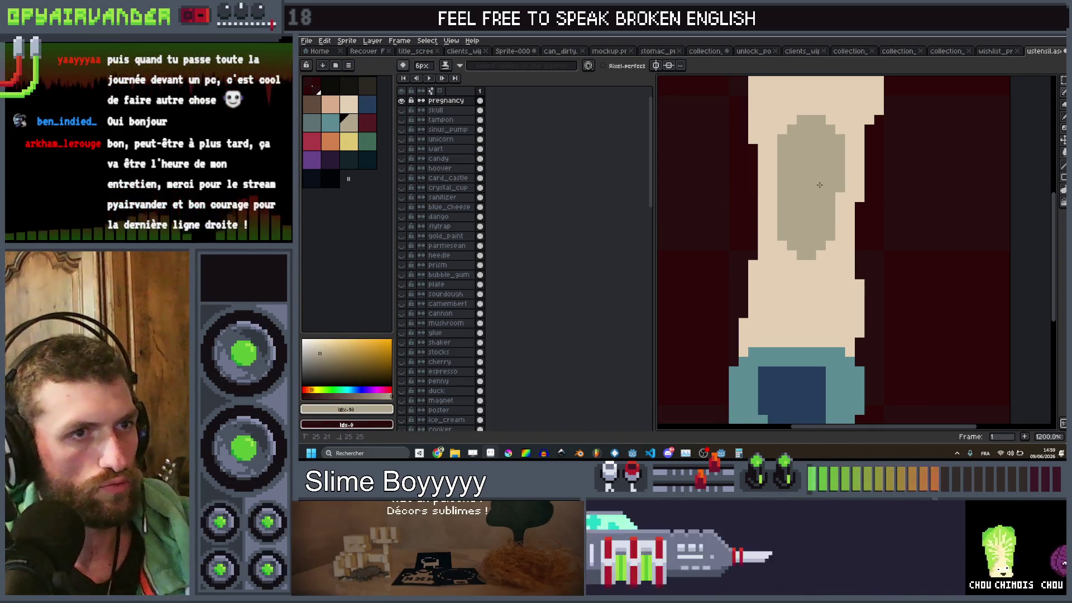
{"action": "scroll", "coordinate": [817, 171], "scroll_direction": "down", "scroll_amount": 5}
{"action": "scroll", "coordinate": [849, 164], "scroll_direction": "up", "scroll_amount": 2}
{"action": "scroll", "coordinate": [849, 164], "scroll_direction": "up", "scroll_amount": 1}
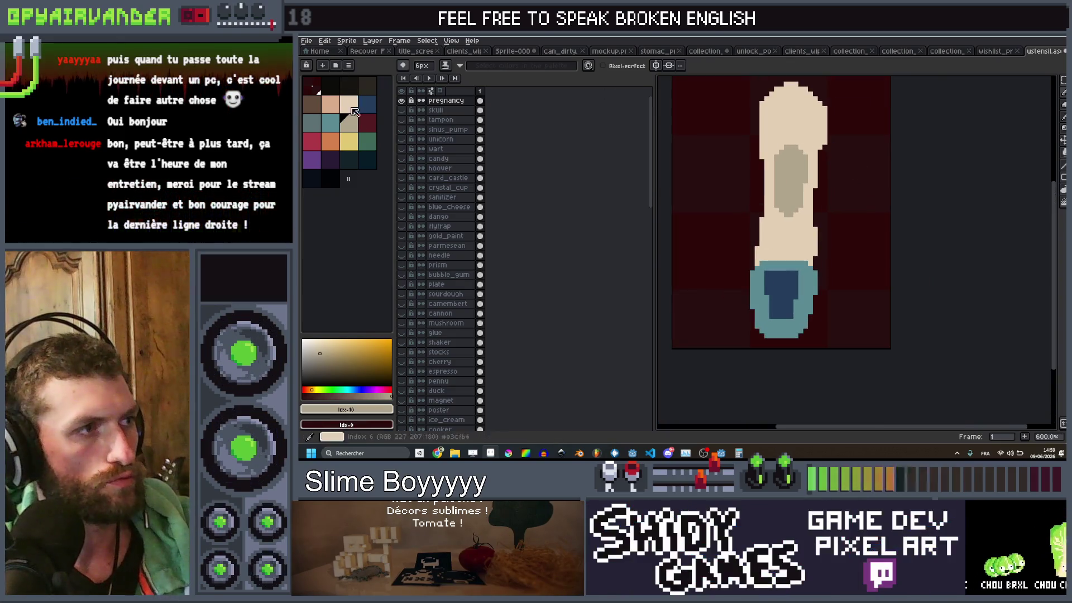
Step: Draw two dark red bands across the grey oval with a 1px pencil
{"action": "left_click", "coordinate": [375, 130]}
{"action": "scroll", "coordinate": [799, 169], "scroll_direction": "up", "scroll_amount": 4}
{"action": "key", "text": "minus"}
{"action": "key", "text": "minus"}
{"action": "key", "text": "minus"}
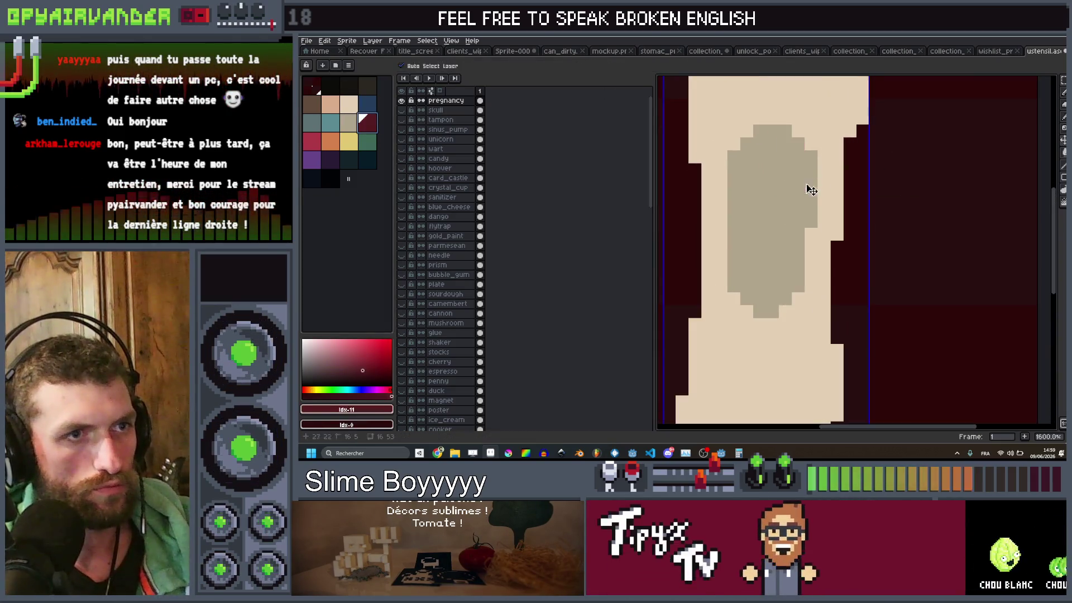
{"action": "left_click", "coordinate": [805, 188]}
{"action": "left_click_drag", "start_coordinate": [809, 176], "coordinate": [732, 176]}
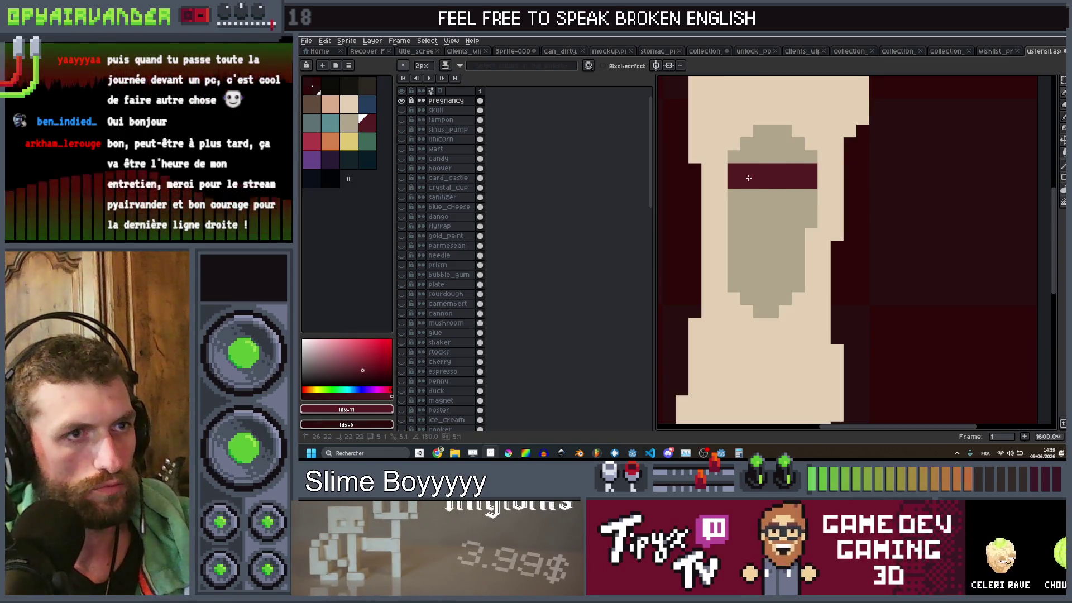
{"action": "left_click", "coordinate": [792, 228]}
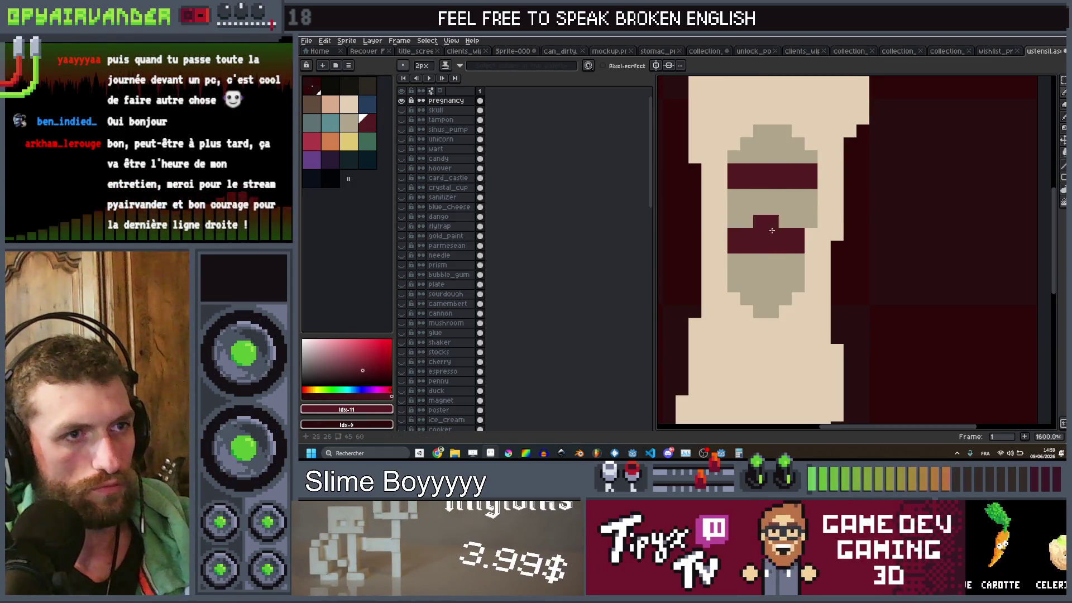
Step: Select black as the colour for the outline
{"action": "scroll", "coordinate": [871, 212], "scroll_direction": "down", "scroll_amount": 8}
{"action": "scroll", "coordinate": [894, 208], "scroll_direction": "up", "scroll_amount": 3}
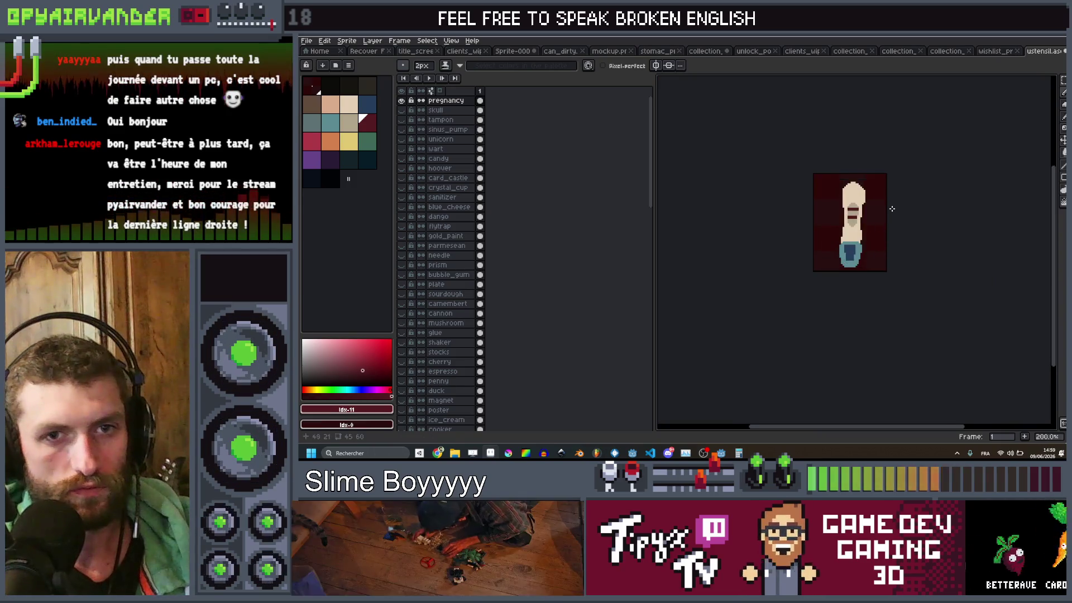
{"action": "scroll", "coordinate": [895, 208], "scroll_direction": "down", "scroll_amount": 3}
{"action": "scroll", "coordinate": [895, 208], "scroll_direction": "up", "scroll_amount": 3}
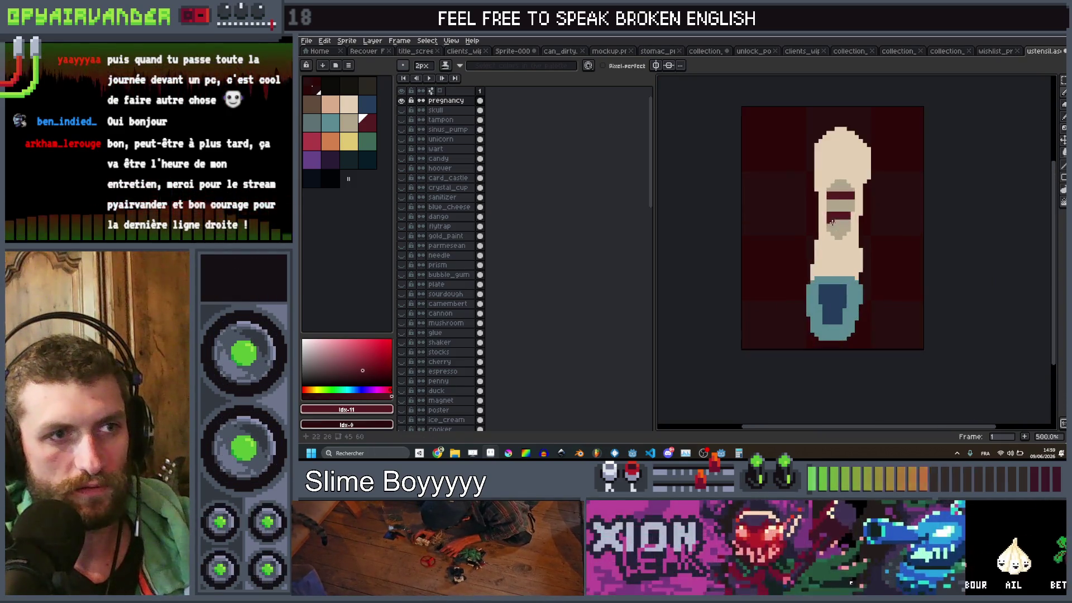
{"action": "scroll", "coordinate": [921, 230], "scroll_direction": "down", "scroll_amount": 3}
{"action": "scroll", "coordinate": [921, 229], "scroll_direction": "down", "scroll_amount": 1}
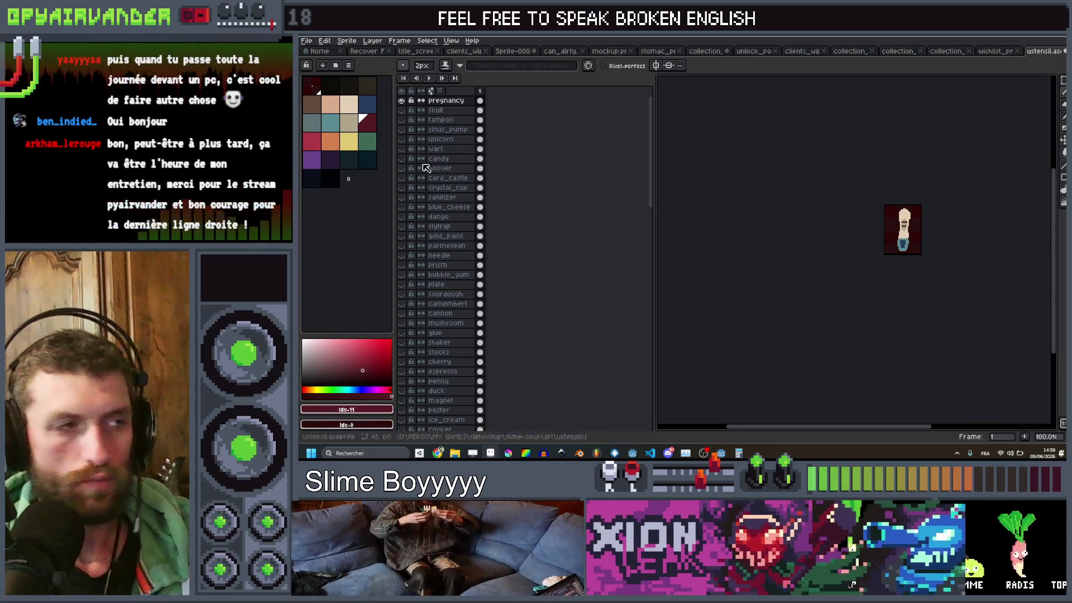
{"action": "left_click", "coordinate": [330, 85]}
Step: Apply a black Outline effect to the pregnancy sprite
{"action": "key", "text": "shift+o"}
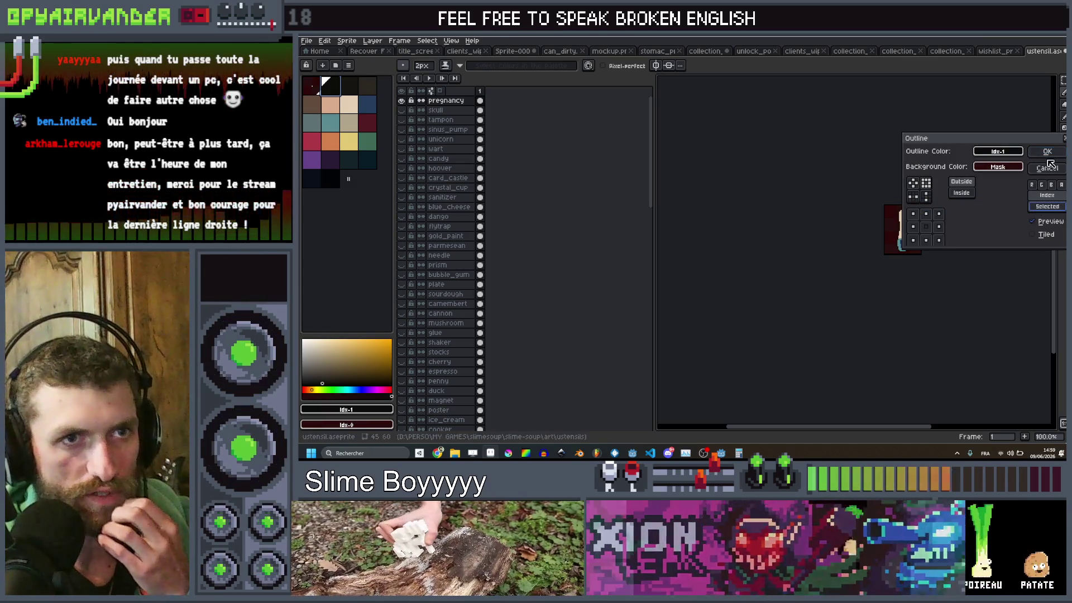
{"action": "key", "text": "Return"}
{"action": "scroll", "coordinate": [895, 327], "scroll_direction": "up", "scroll_amount": 4}
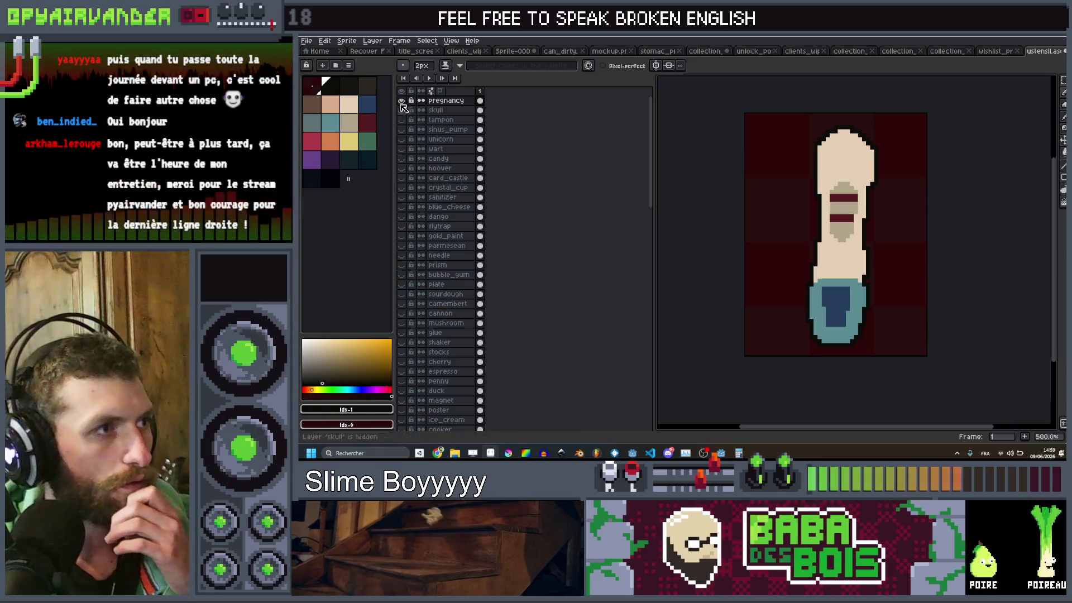
Step: Hide pregnancy, show the skull, outline it in black, then hide the skull layer
{"action": "left_click", "coordinate": [401, 101]}
{"action": "left_click", "coordinate": [401, 110]}
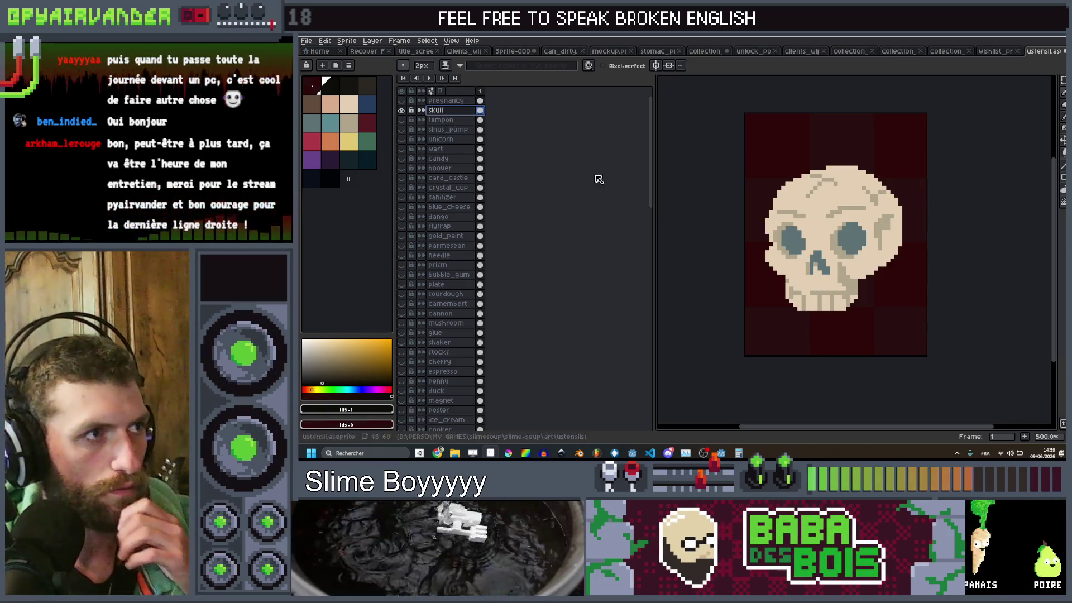
{"action": "left_click_drag", "start_coordinate": [984, 290], "coordinate": [944, 301]}
{"action": "key", "text": "shift+o"}
{"action": "key", "text": "Return"}
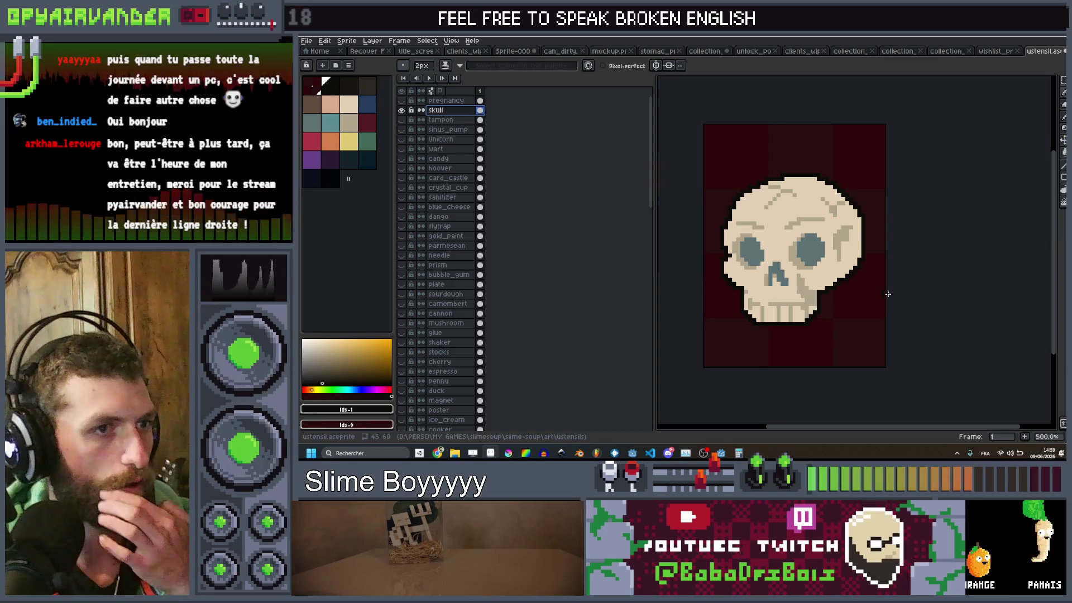
{"action": "left_click", "coordinate": [402, 110]}
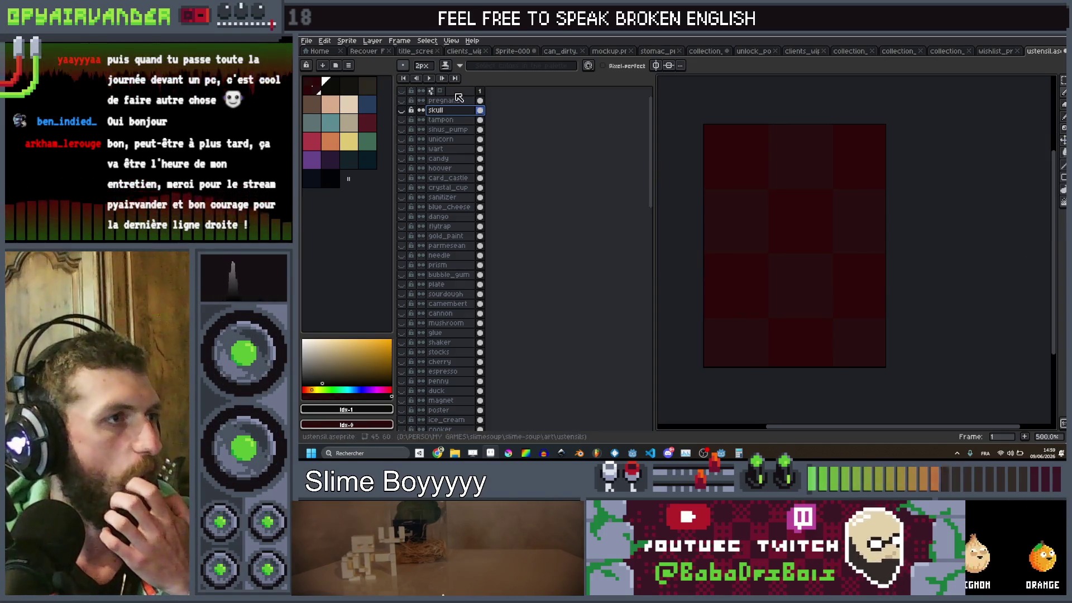
{"action": "key", "text": "shift+n"}
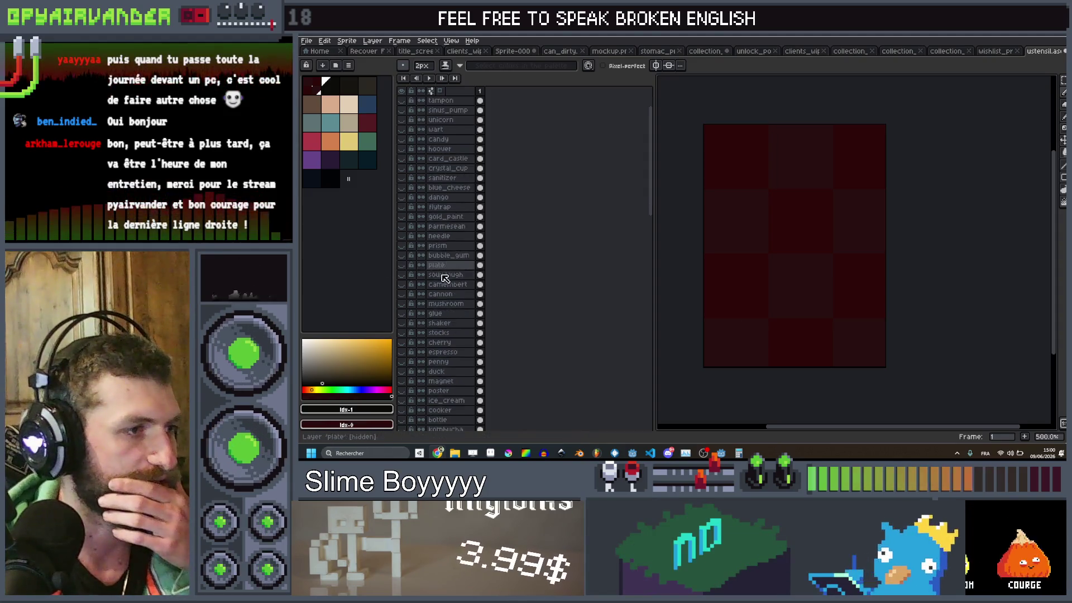
{"action": "scroll", "coordinate": [453, 290], "scroll_direction": "down", "scroll_amount": 5}
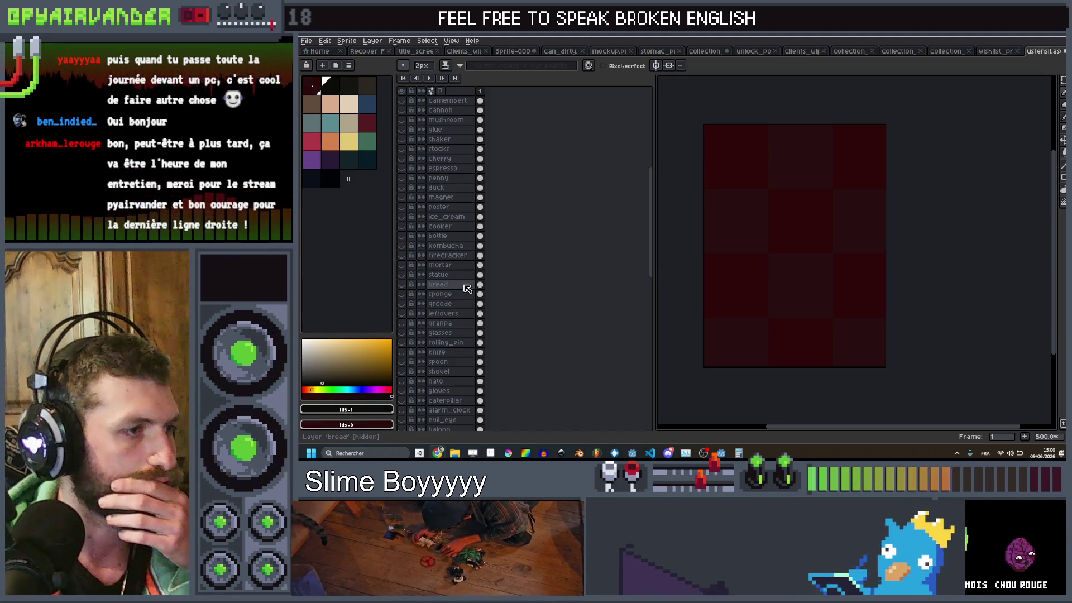
{"action": "scroll", "coordinate": [469, 296], "scroll_direction": "down", "scroll_amount": 2}
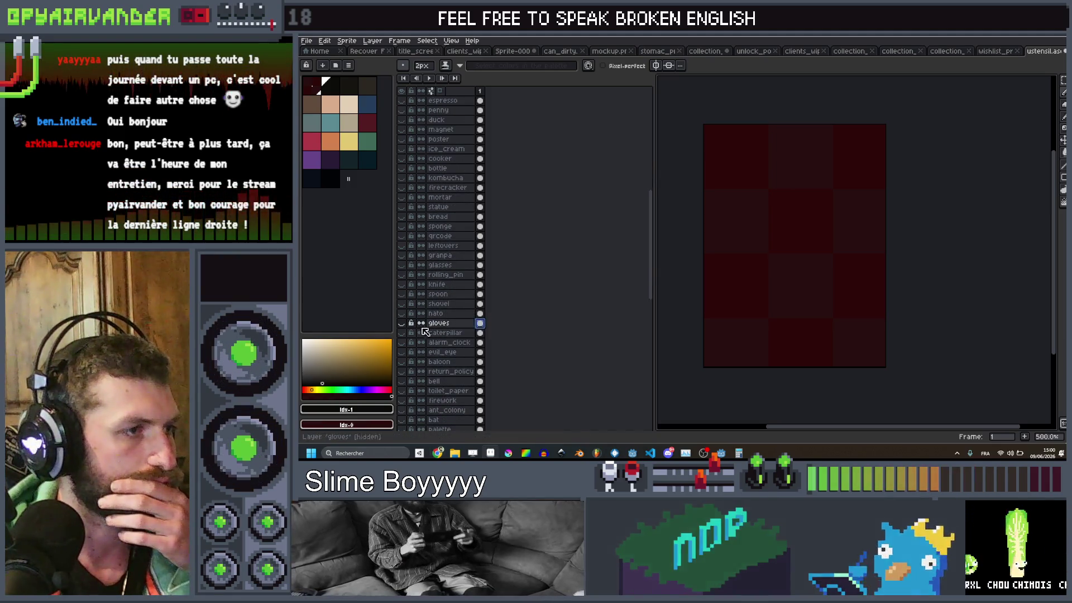
{"action": "left_click", "coordinate": [402, 333]}
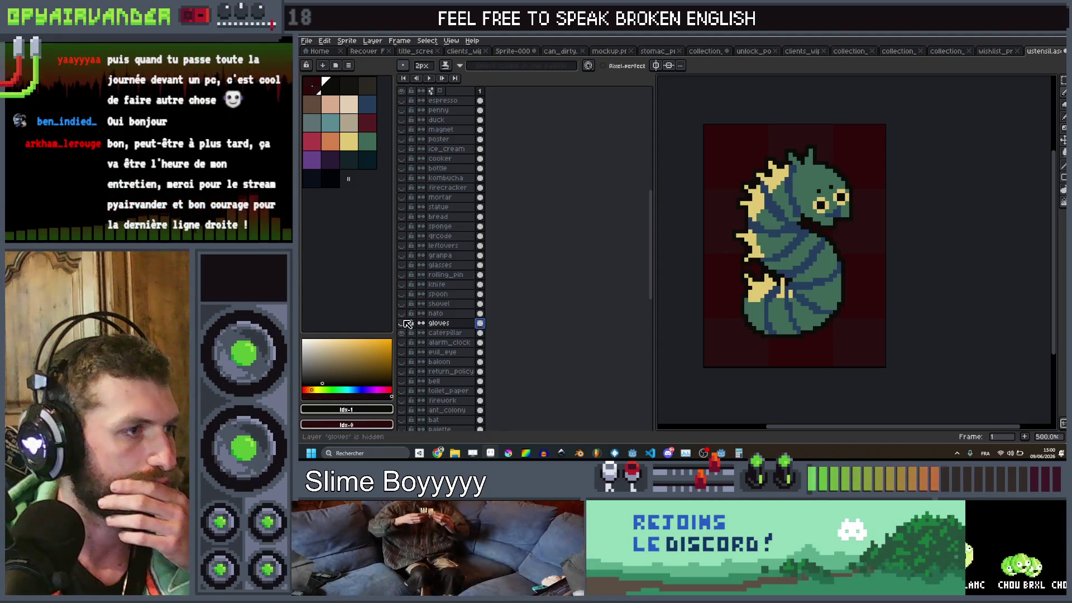
{"action": "left_click", "coordinate": [402, 332]}
{"action": "left_click", "coordinate": [402, 323]}
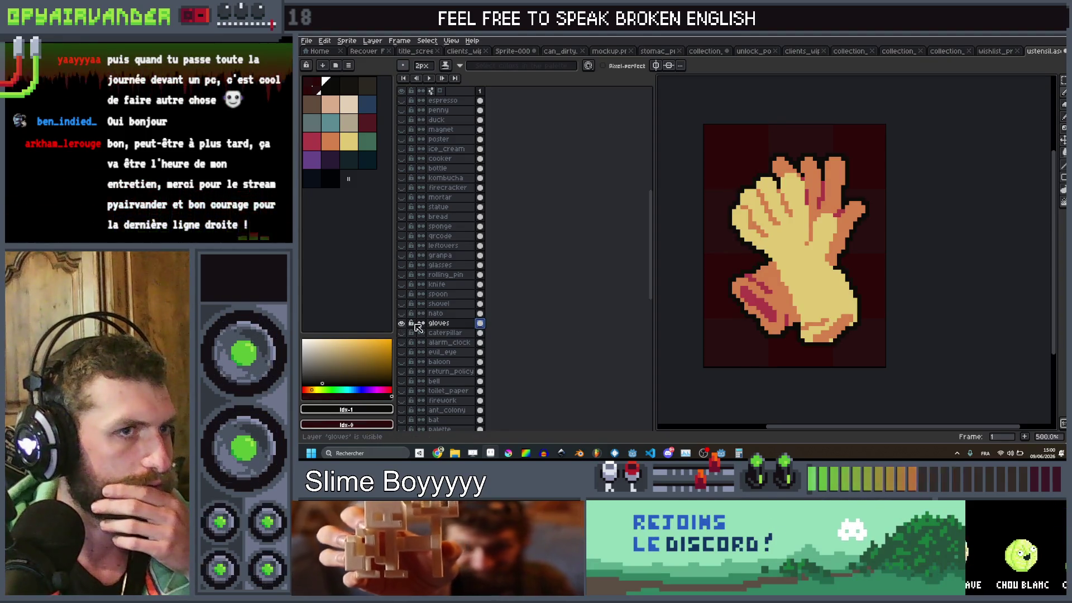
{"action": "scroll", "coordinate": [877, 253], "scroll_direction": "down", "scroll_amount": 4}
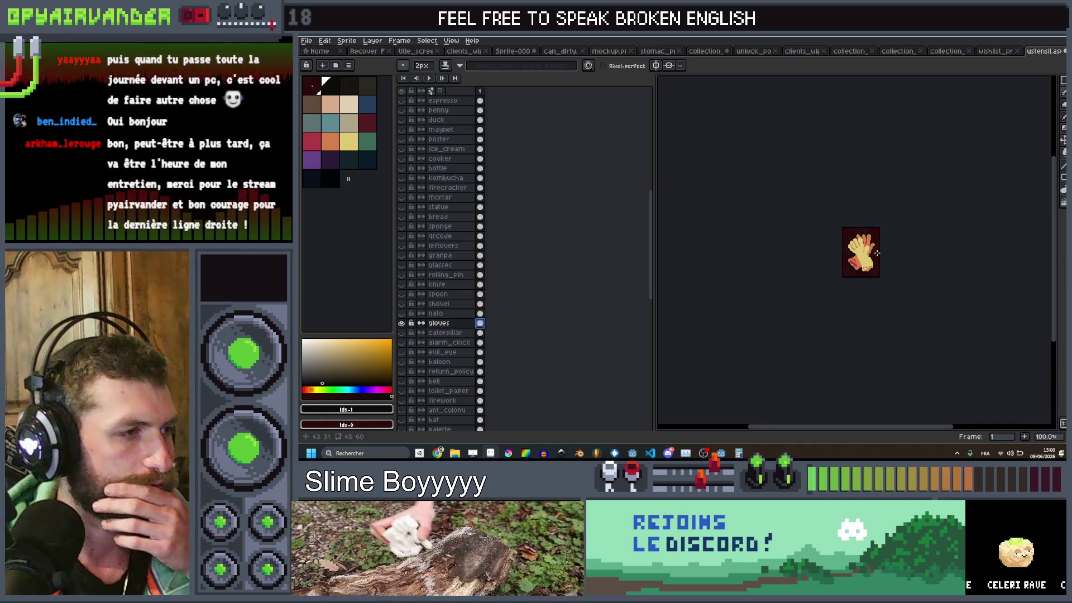
{"action": "left_click", "coordinate": [402, 323]}
{"action": "scroll", "coordinate": [444, 275], "scroll_direction": "up", "scroll_amount": 10}
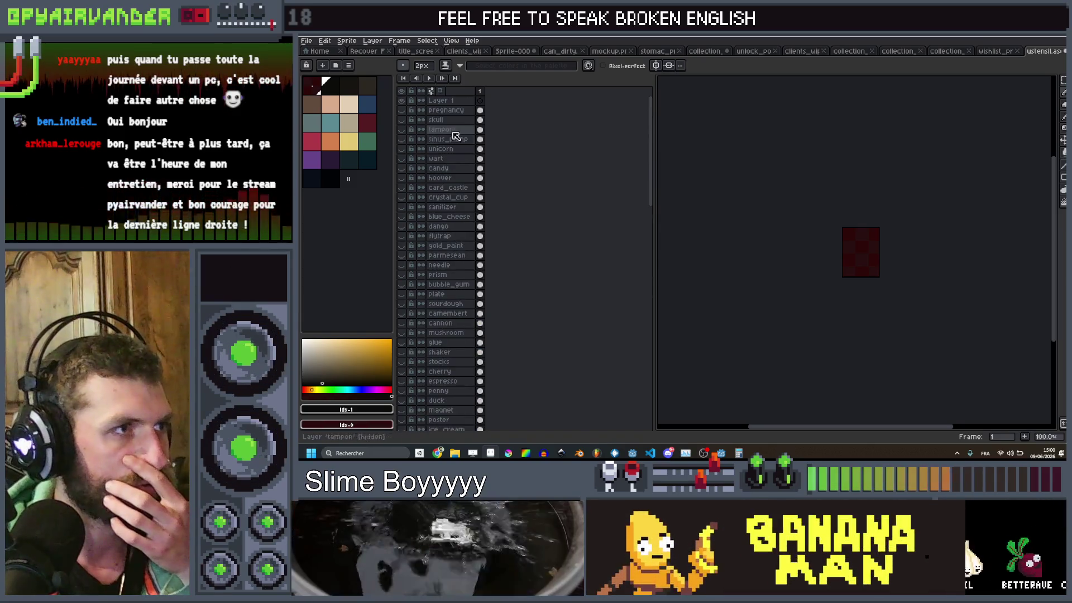
Step: Select Layer 1, select the gloves cel to copy, and hide the original gloves layer
{"action": "left_click", "coordinate": [450, 101]}
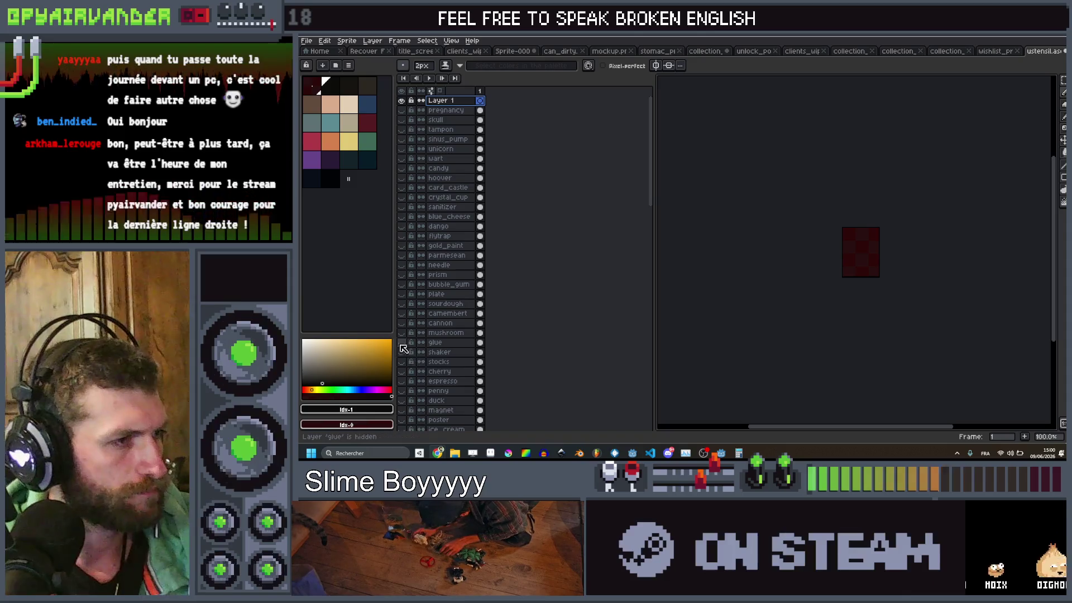
{"action": "scroll", "coordinate": [419, 357], "scroll_direction": "down", "scroll_amount": 3}
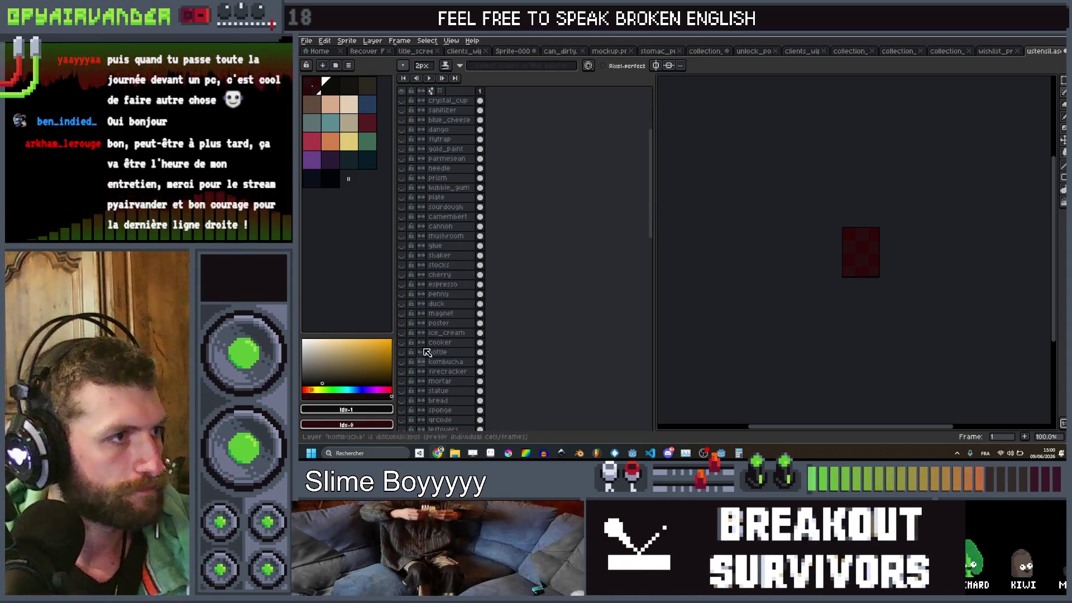
{"action": "scroll", "coordinate": [426, 257], "scroll_direction": "up", "scroll_amount": 3}
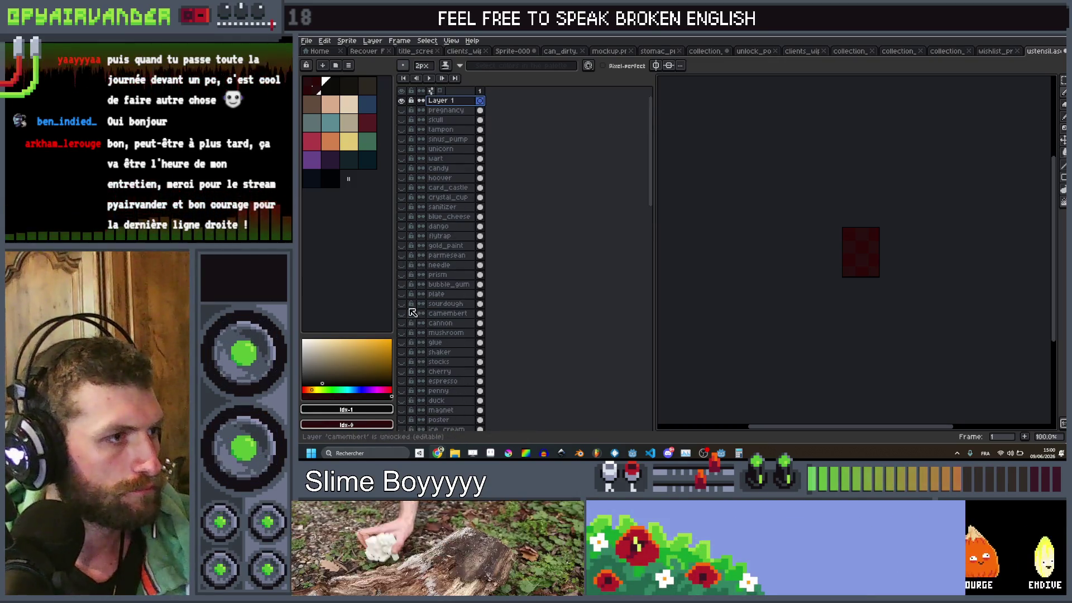
{"action": "scroll", "coordinate": [430, 321], "scroll_direction": "down", "scroll_amount": 4}
{"action": "scroll", "coordinate": [452, 332], "scroll_direction": "down", "scroll_amount": 2}
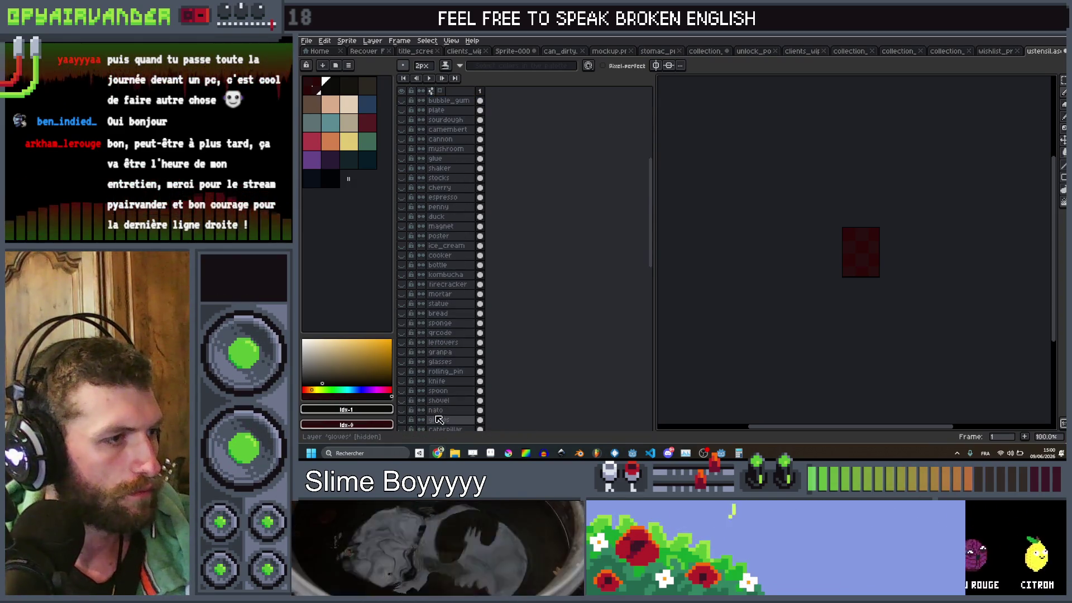
{"action": "left_click", "coordinate": [402, 419]}
{"action": "left_click", "coordinate": [480, 420]}
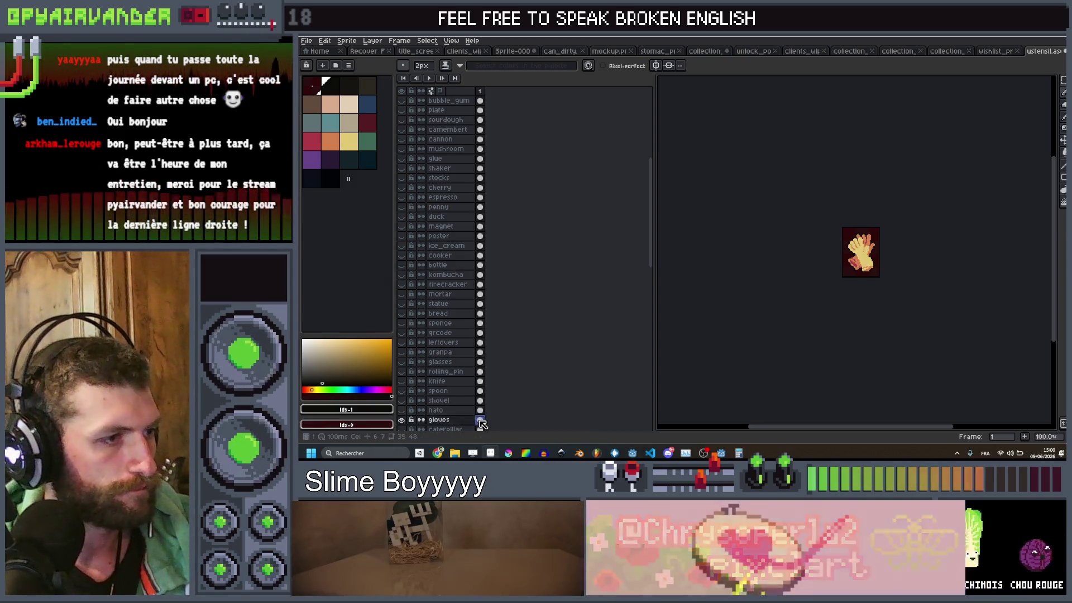
{"action": "left_click", "coordinate": [402, 421]}
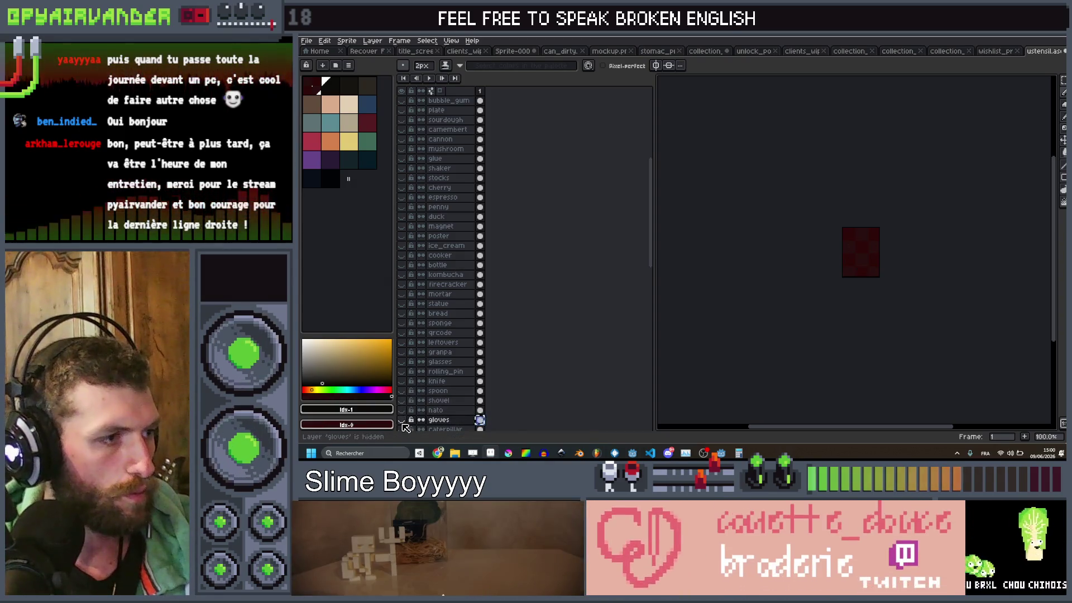
{"action": "scroll", "coordinate": [430, 270], "scroll_direction": "up", "scroll_amount": 5}
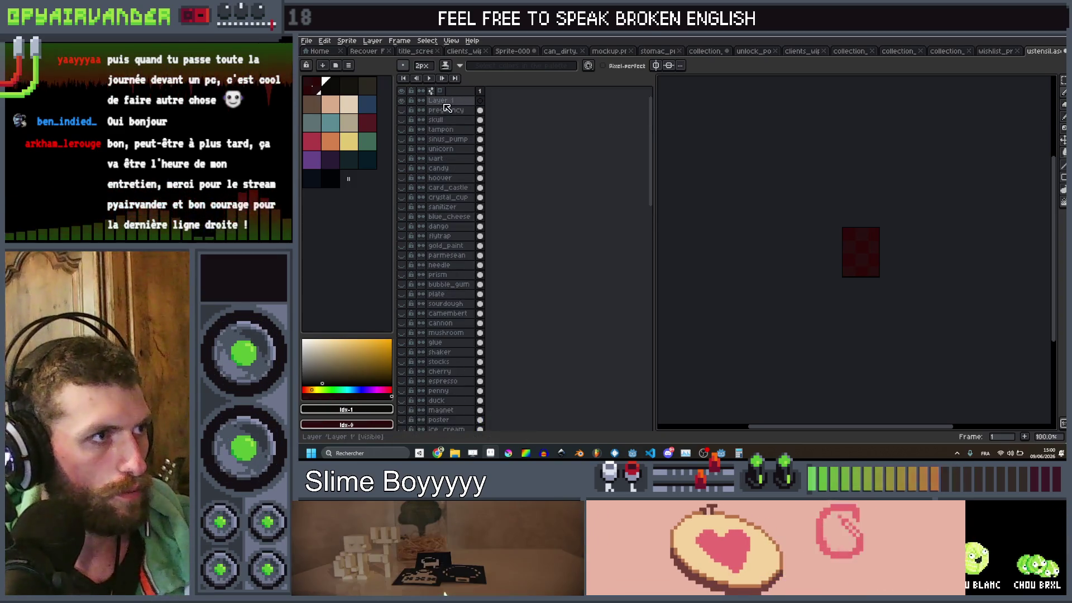
{"action": "scroll", "coordinate": [788, 209], "scroll_direction": "up", "scroll_amount": 5}
Step: Paste the glove on Layer 1 and fill its finger strokes black with a non-contiguous bucket
{"action": "key", "text": "b"}
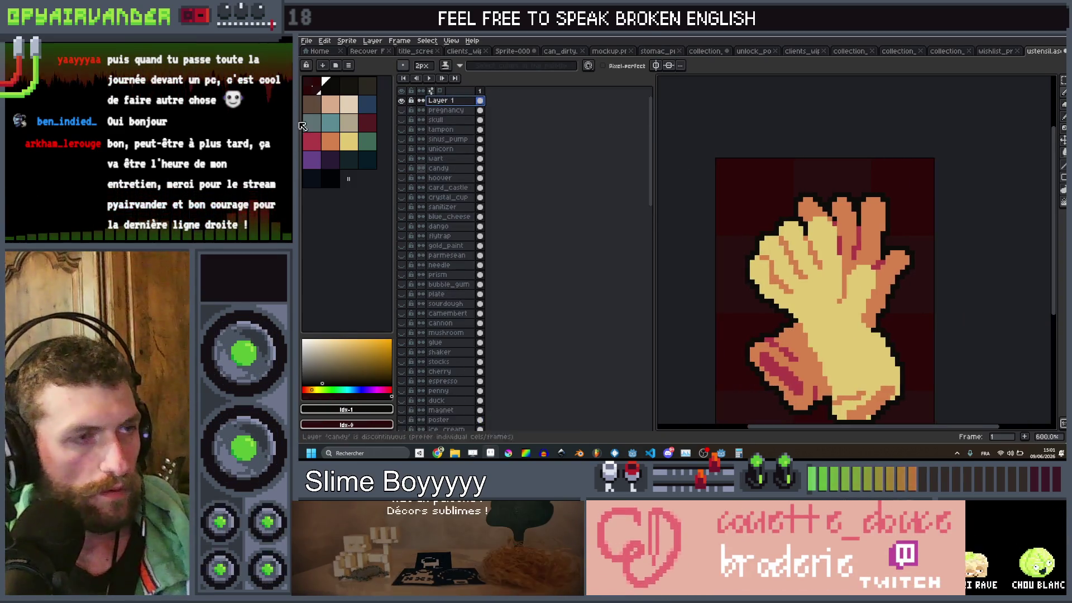
{"action": "left_click", "coordinate": [367, 122]}
{"action": "scroll", "coordinate": [888, 251], "scroll_direction": "up", "scroll_amount": 2}
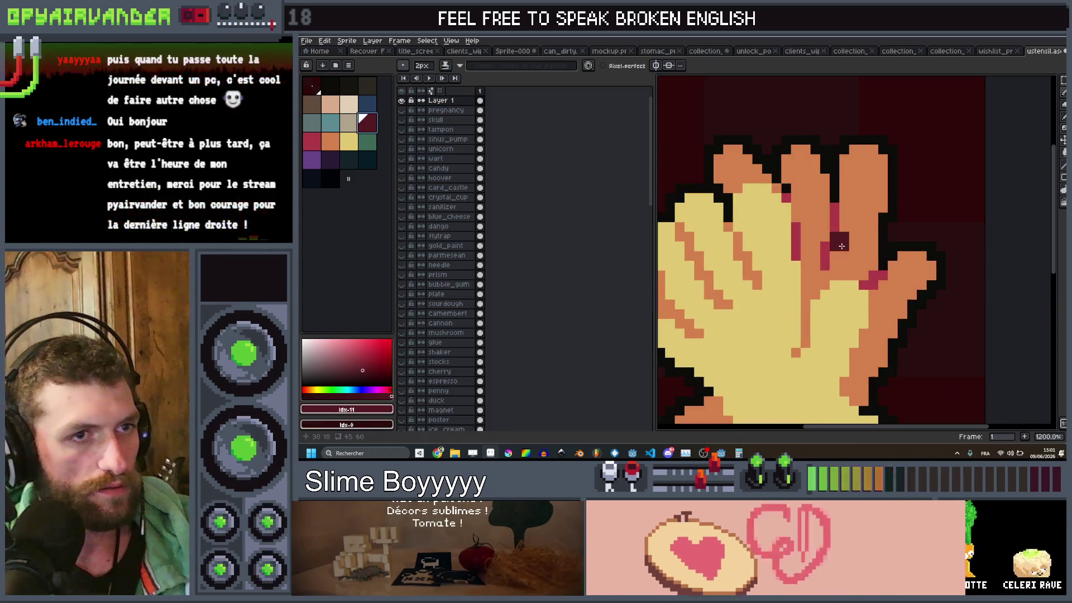
{"action": "key", "text": "g"}
{"action": "left_click", "coordinate": [836, 246]}
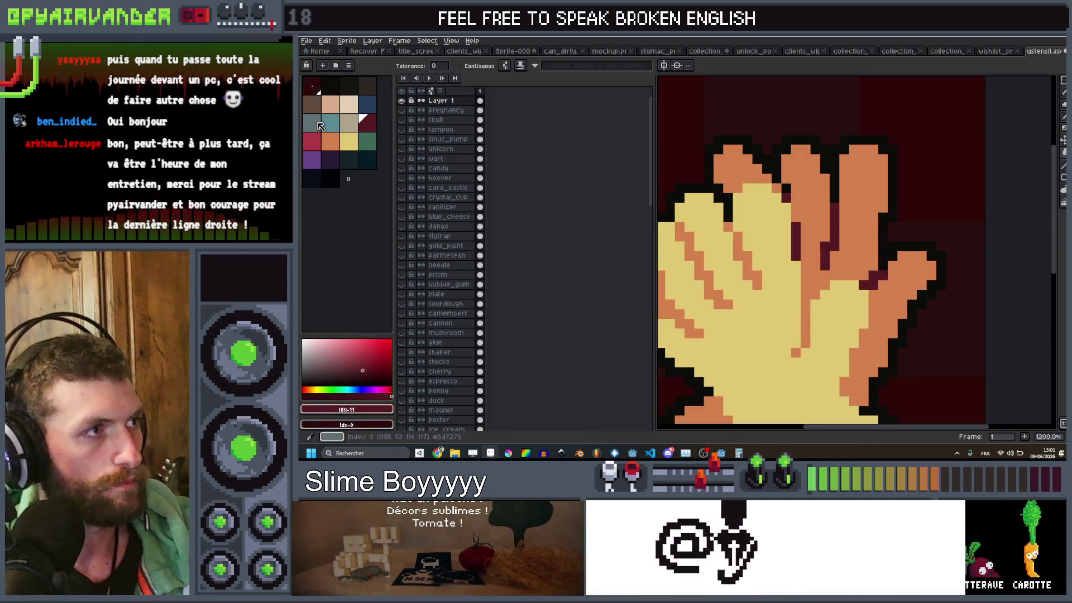
{"action": "key", "text": "ctrl+z"}
{"action": "left_click", "coordinate": [342, 88]}
{"action": "left_click", "coordinate": [728, 236]}
{"action": "left_click", "coordinate": [837, 240]}
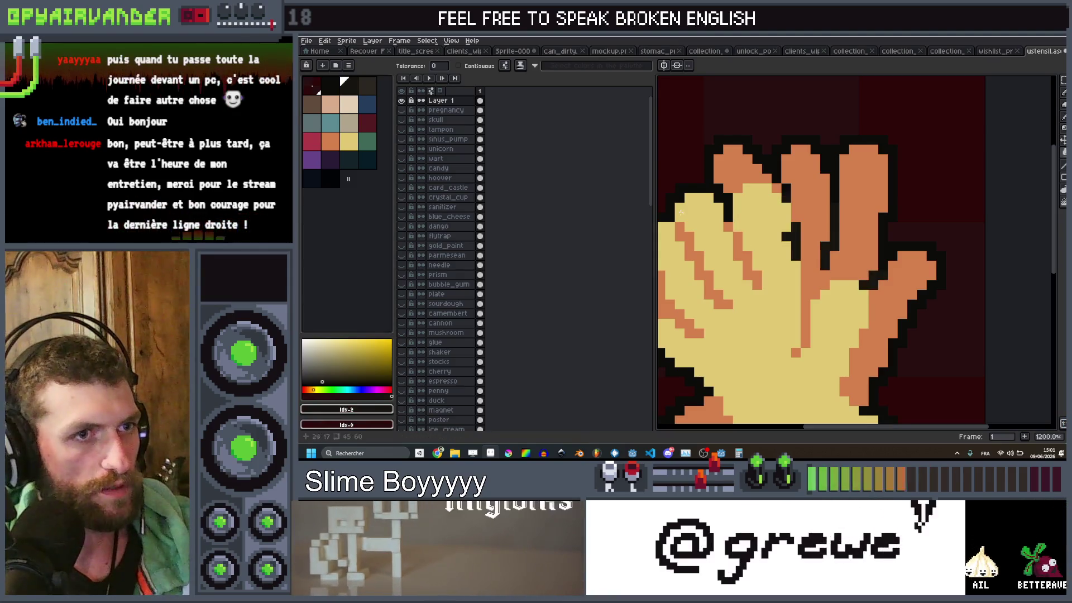
Step: Fill the glove's finger areas dark red and the hand red, then select the Layer 1 cel
{"action": "left_click", "coordinate": [368, 124]}
{"action": "left_click", "coordinate": [837, 240]}
{"action": "scroll", "coordinate": [837, 240], "scroll_direction": "down", "scroll_amount": 5}
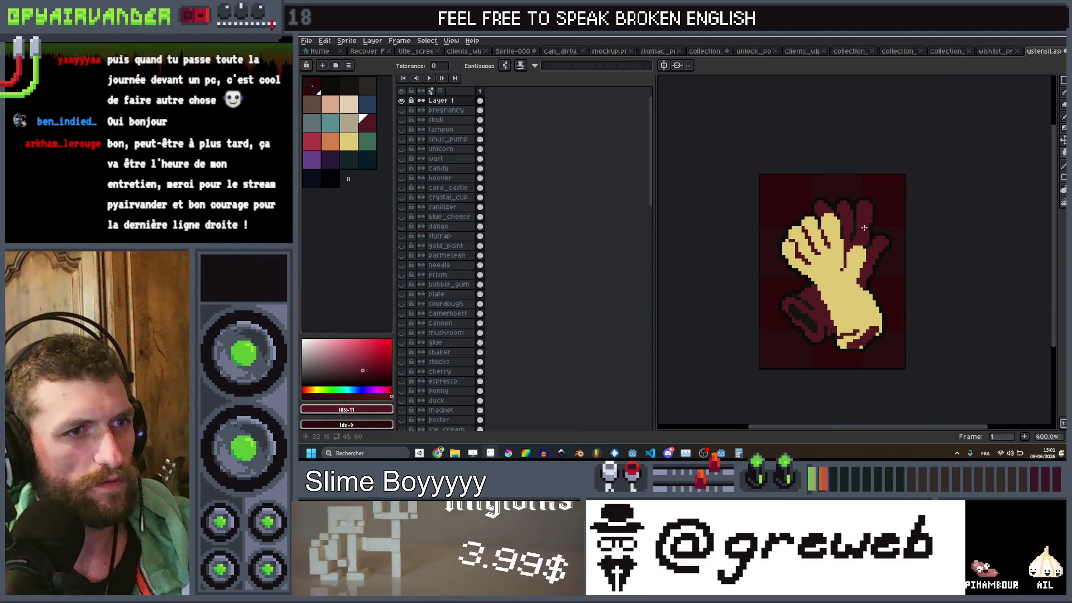
{"action": "scroll", "coordinate": [836, 240], "scroll_direction": "up", "scroll_amount": 3}
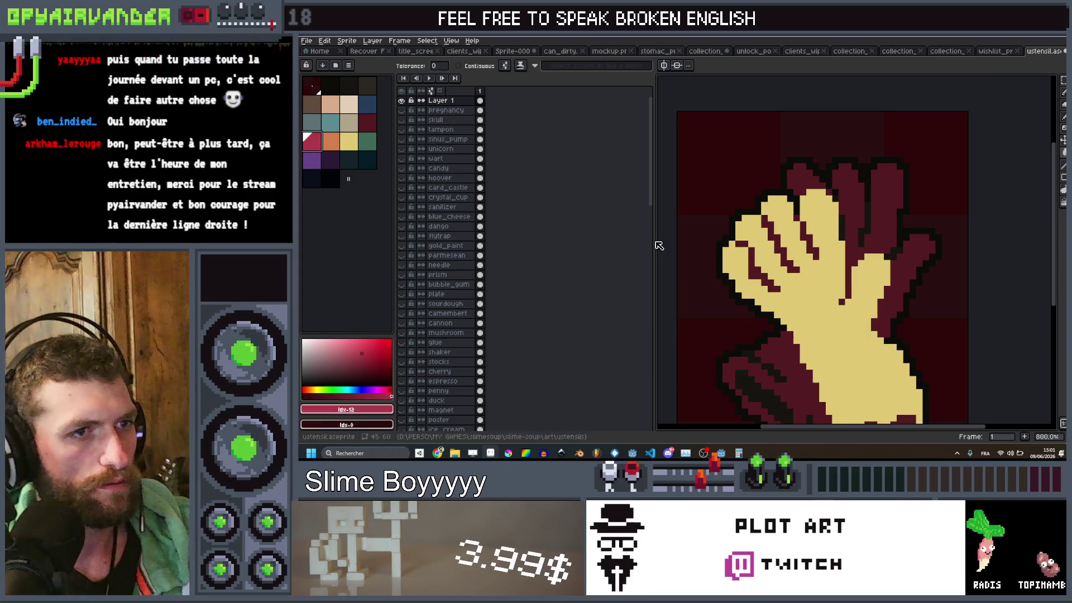
{"action": "left_click", "coordinate": [835, 322]}
{"action": "scroll", "coordinate": [834, 321], "scroll_direction": "down", "scroll_amount": 6}
{"action": "scroll", "coordinate": [835, 322], "scroll_direction": "up", "scroll_amount": 3}
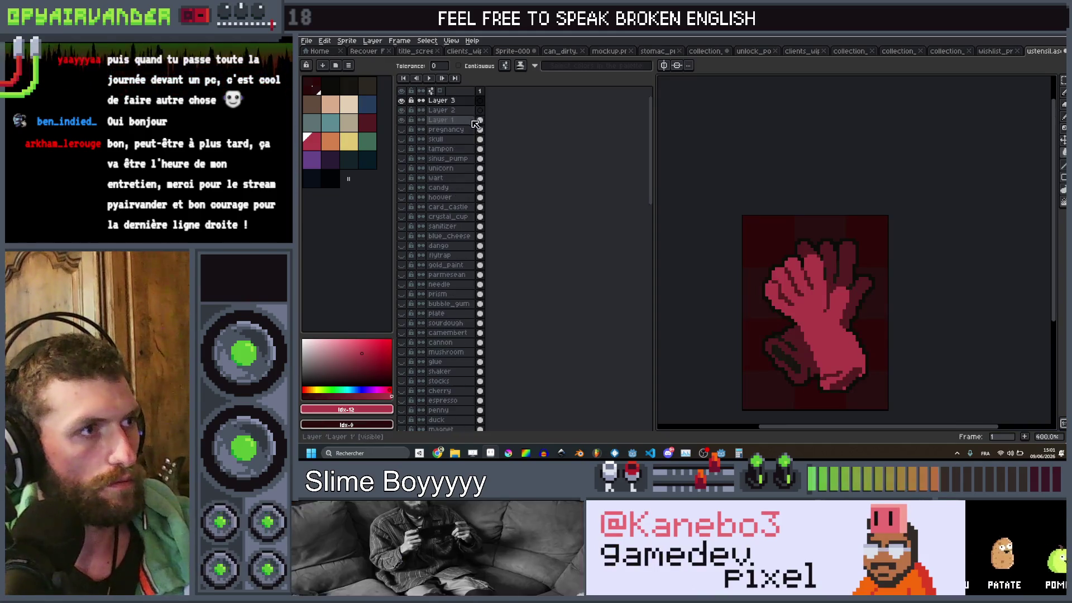
{"action": "left_click", "coordinate": [479, 120]}
Step: Duplicate the red glove onto Layer 3, load the default palette, and recolour that copy bright and dark green
{"action": "left_click_drag", "start_coordinate": [482, 114], "coordinate": [480, 101]}
{"action": "left_click", "coordinate": [350, 66]}
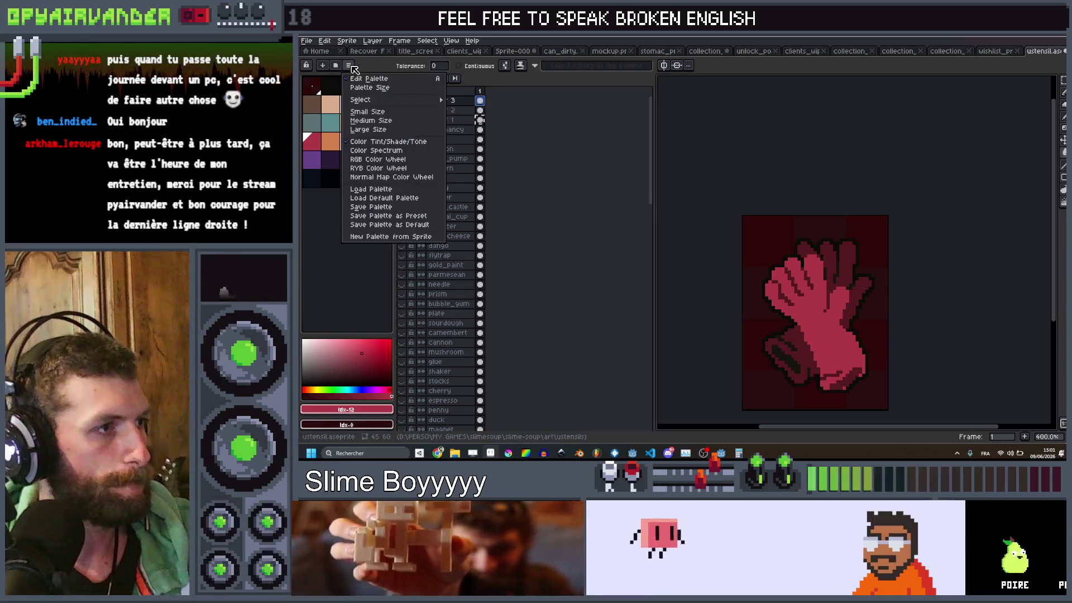
{"action": "left_click", "coordinate": [413, 199]}
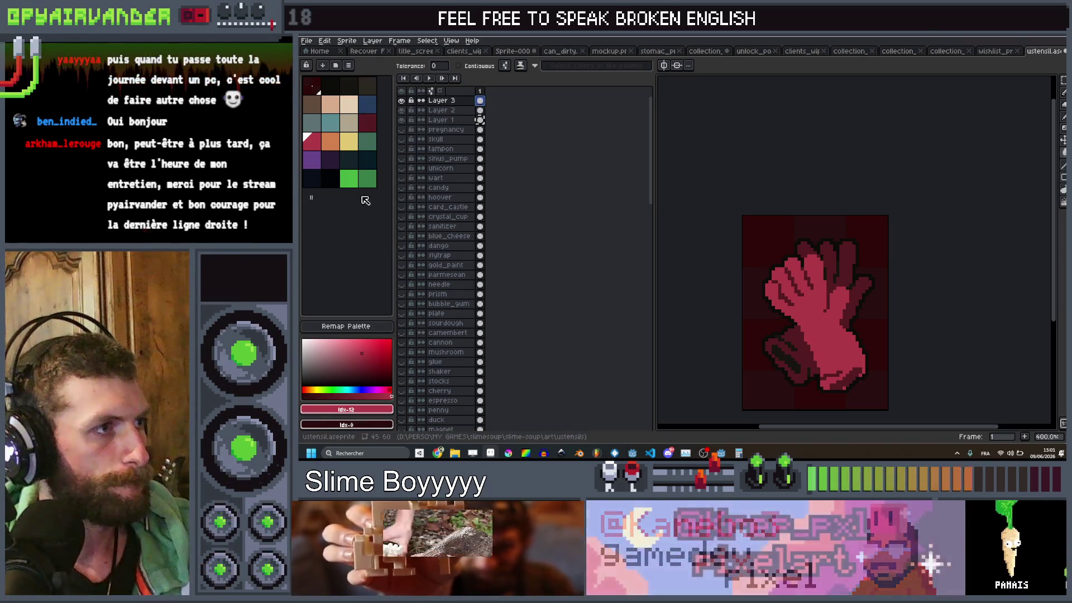
{"action": "left_click", "coordinate": [349, 179]}
{"action": "key", "text": "g"}
{"action": "scroll", "coordinate": [813, 237], "scroll_direction": "up", "scroll_amount": 3}
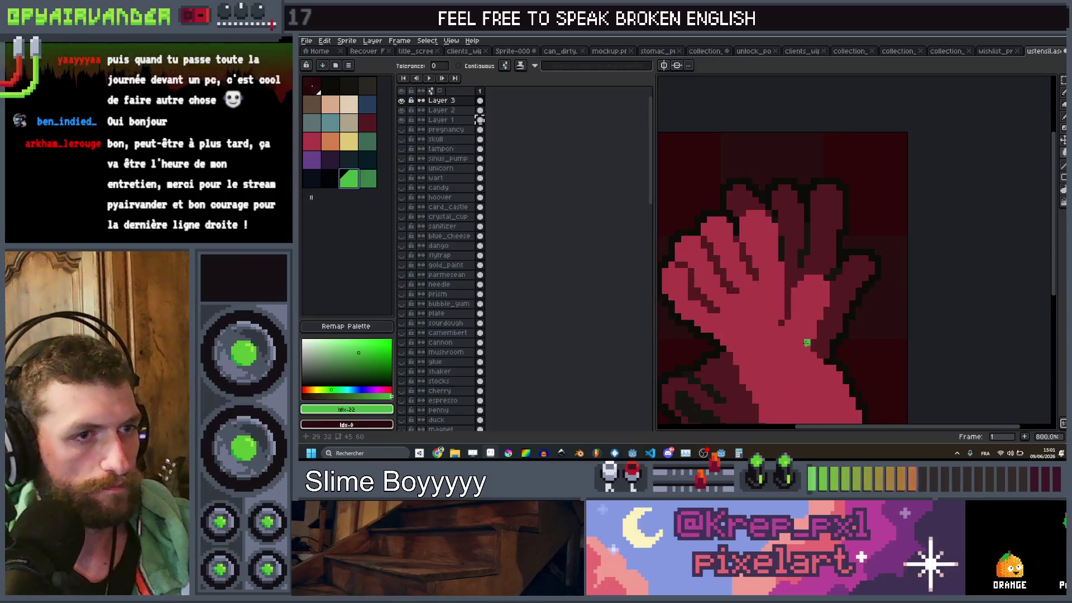
{"action": "left_click", "coordinate": [779, 299]}
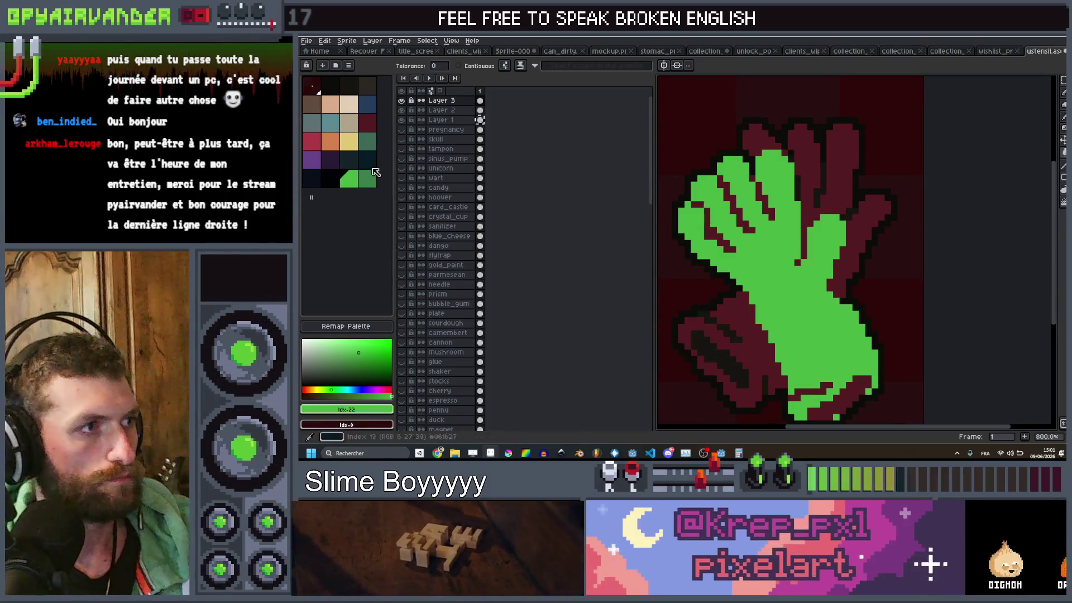
{"action": "key", "text": "]"}
{"action": "left_click", "coordinate": [765, 343]}
{"action": "scroll", "coordinate": [765, 344], "scroll_direction": "down", "scroll_amount": 2}
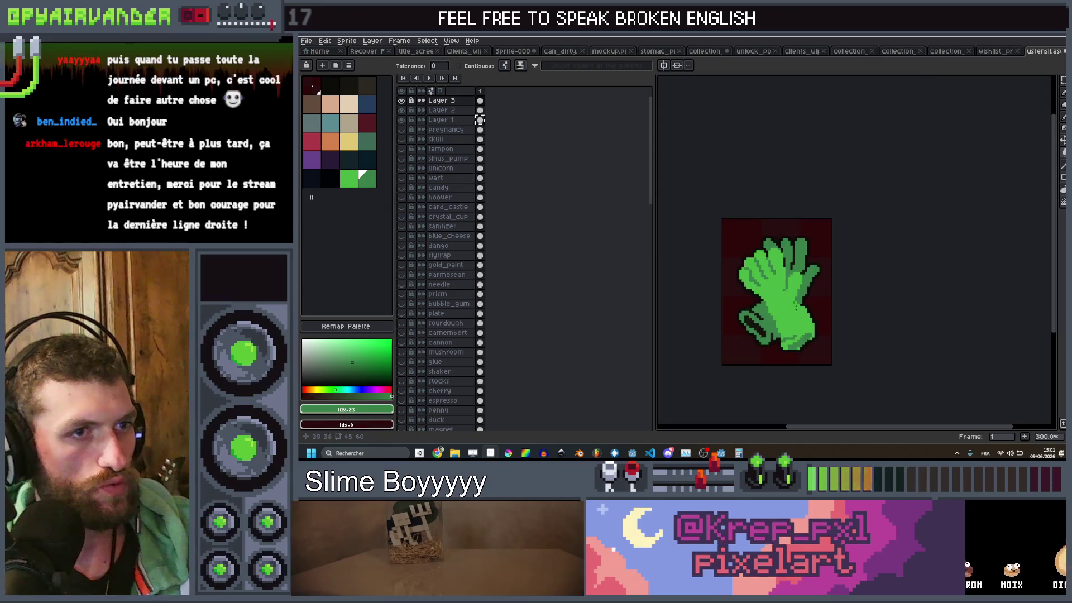
{"action": "scroll", "coordinate": [787, 360], "scroll_direction": "up", "scroll_amount": 2}
Step: Pick a dark palette colour, make Layer 2 active and hide Layer 3 to reveal the red glove
{"action": "left_click", "coordinate": [349, 161]}
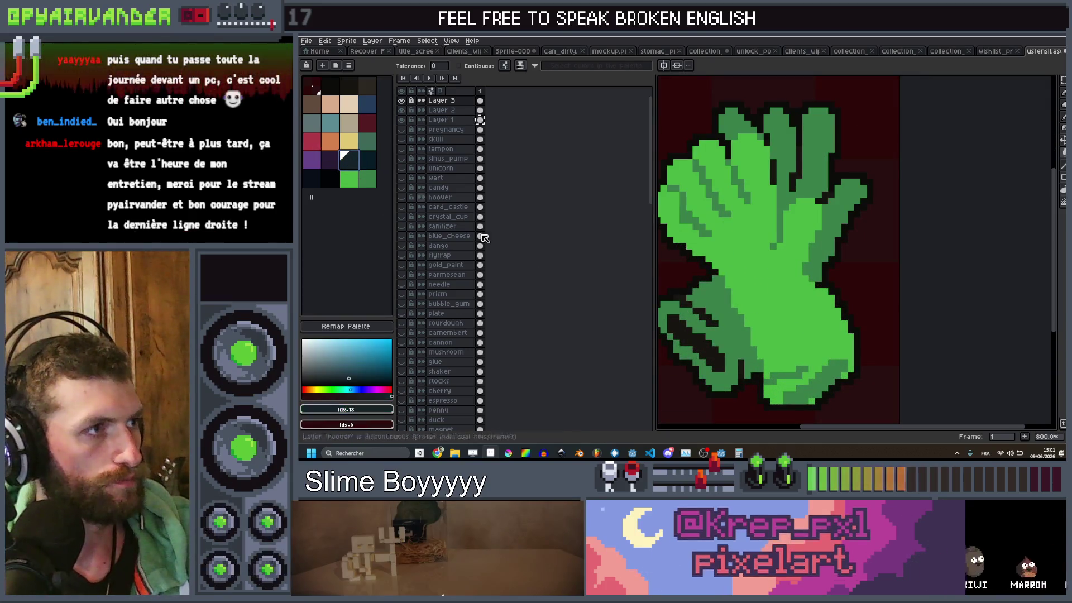
{"action": "scroll", "coordinate": [754, 284], "scroll_direction": "down", "scroll_amount": 4}
{"action": "scroll", "coordinate": [753, 284], "scroll_direction": "up", "scroll_amount": 3}
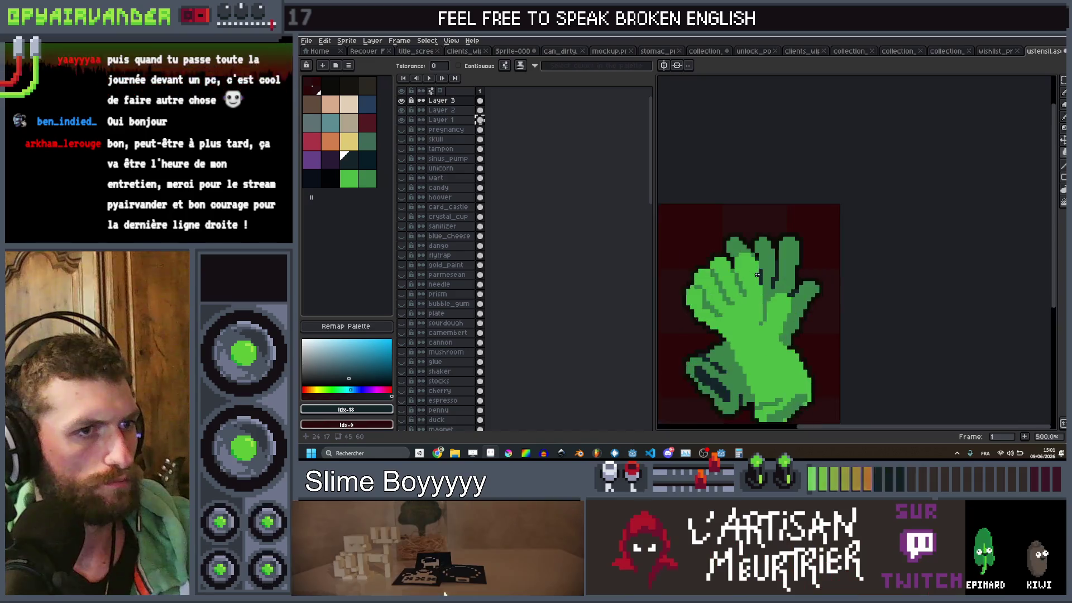
{"action": "scroll", "coordinate": [765, 279], "scroll_direction": "down", "scroll_amount": 5}
{"action": "scroll", "coordinate": [788, 268], "scroll_direction": "up", "scroll_amount": 3}
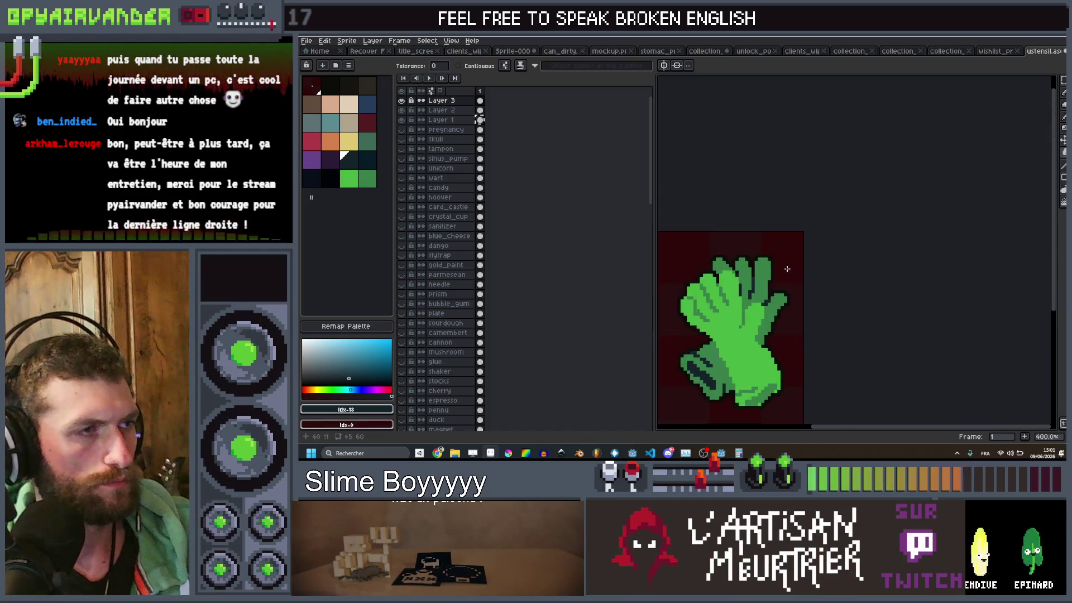
{"action": "left_click", "coordinate": [446, 110]}
{"action": "left_click", "coordinate": [402, 102]}
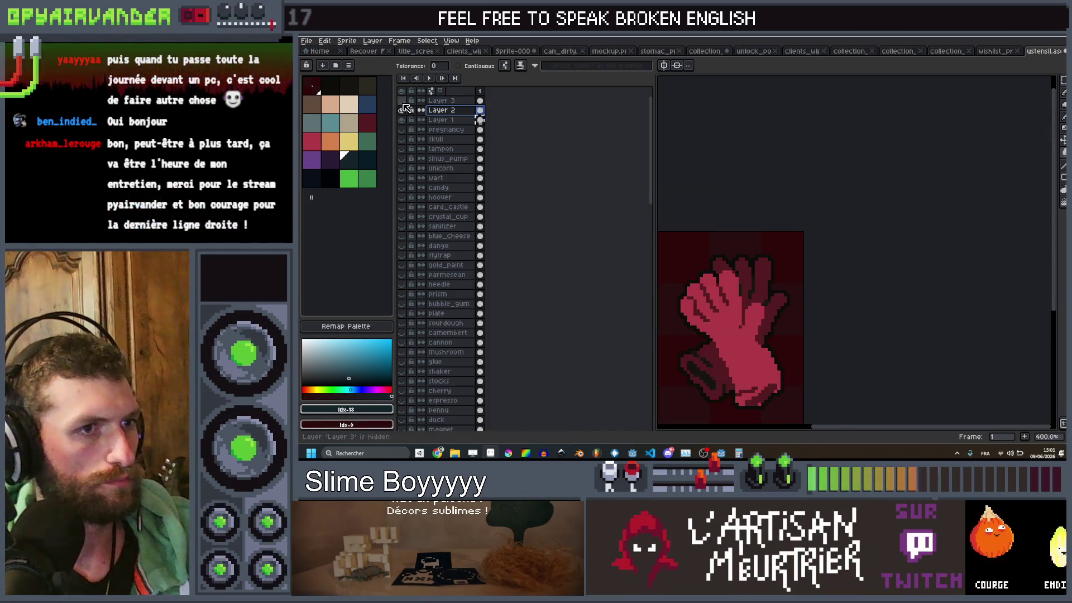
Step: Fill the Layer 2 glove's pink area with teal and its red areas with dark blue
{"action": "left_click", "coordinate": [330, 122]}
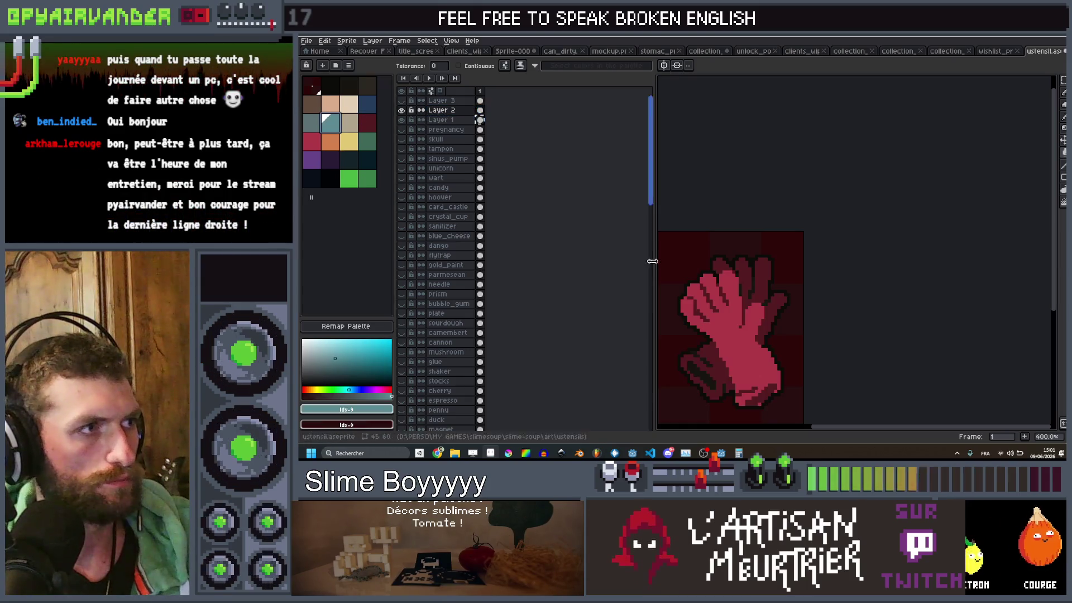
{"action": "scroll", "coordinate": [742, 312], "scroll_direction": "up", "scroll_amount": 1}
{"action": "left_click", "coordinate": [742, 335]}
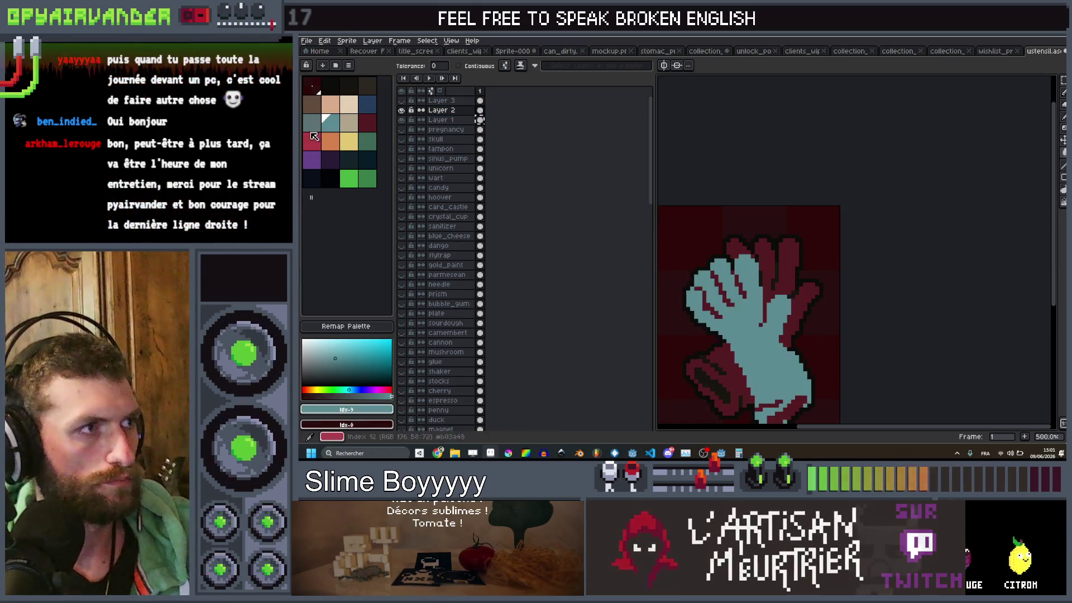
{"action": "left_click", "coordinate": [365, 111]}
{"action": "scroll", "coordinate": [793, 307], "scroll_direction": "up", "scroll_amount": 1}
{"action": "left_click", "coordinate": [804, 310]}
{"action": "scroll", "coordinate": [804, 311], "scroll_direction": "down", "scroll_amount": 4}
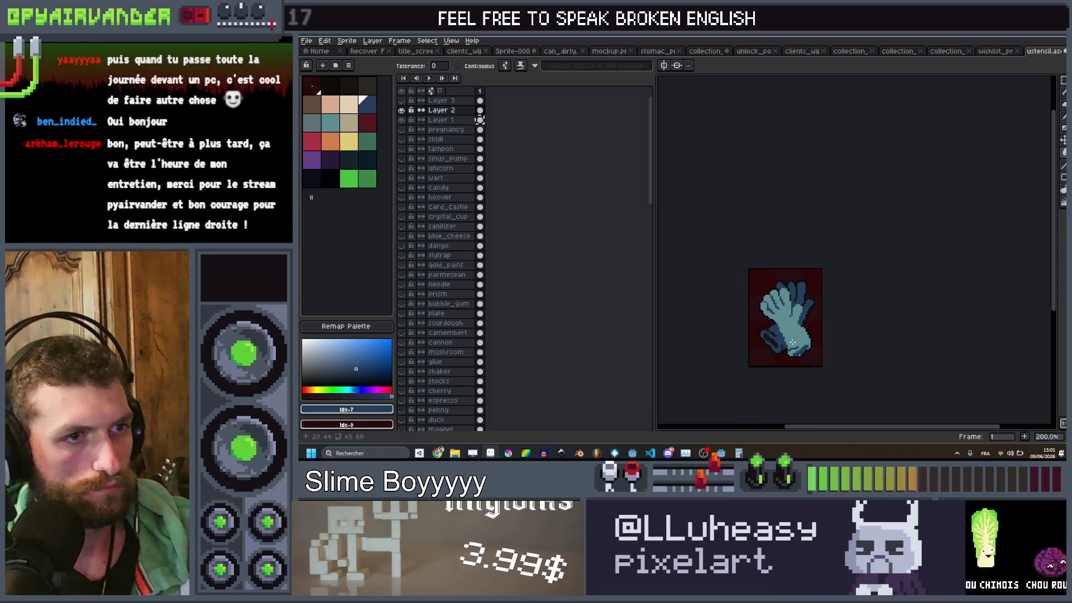
{"action": "scroll", "coordinate": [798, 335], "scroll_direction": "up", "scroll_amount": 4}
Step: Select the dark teal swatch, then select Layer 1
{"action": "left_click", "coordinate": [366, 160]}
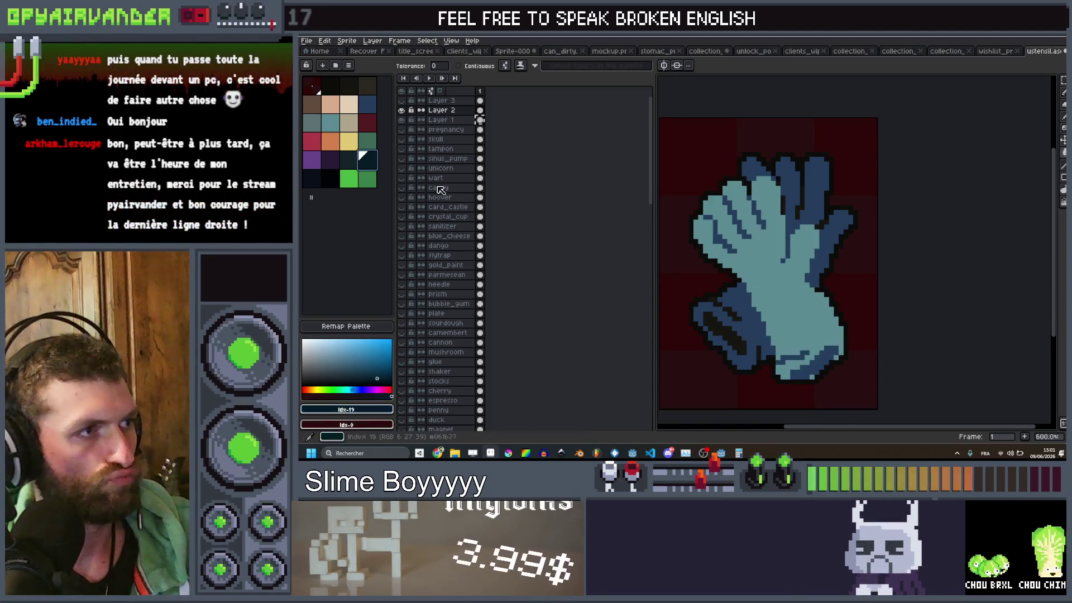
{"action": "scroll", "coordinate": [753, 294], "scroll_direction": "down", "scroll_amount": 5}
{"action": "scroll", "coordinate": [753, 293], "scroll_direction": "up", "scroll_amount": 4}
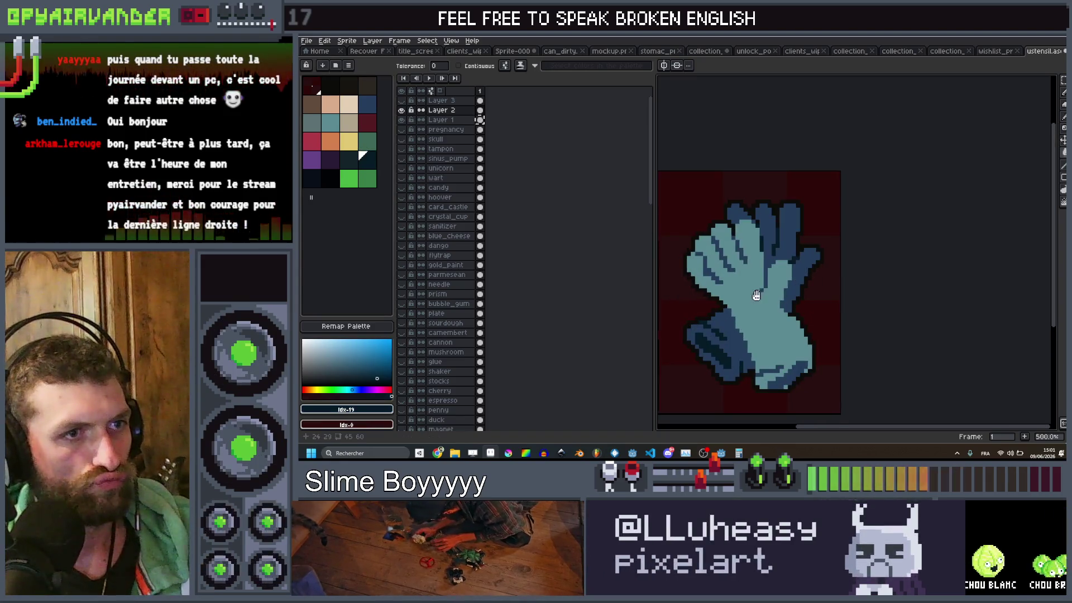
{"action": "scroll", "coordinate": [756, 295], "scroll_direction": "down", "scroll_amount": 4}
{"action": "scroll", "coordinate": [756, 295], "scroll_direction": "up", "scroll_amount": 2}
{"action": "left_click", "coordinate": [447, 120]}
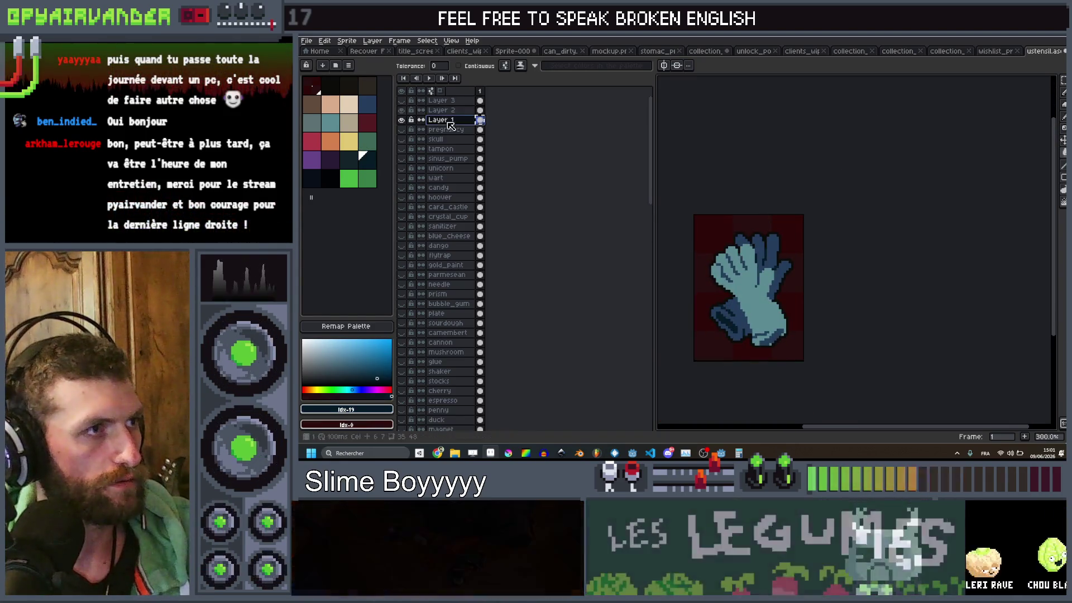
Step: Rename Layer 1 to gloves_red and Layer 2 to gloves_blue
{"action": "double_click", "coordinate": [448, 121]}
{"action": "type", "text": "ed_"}
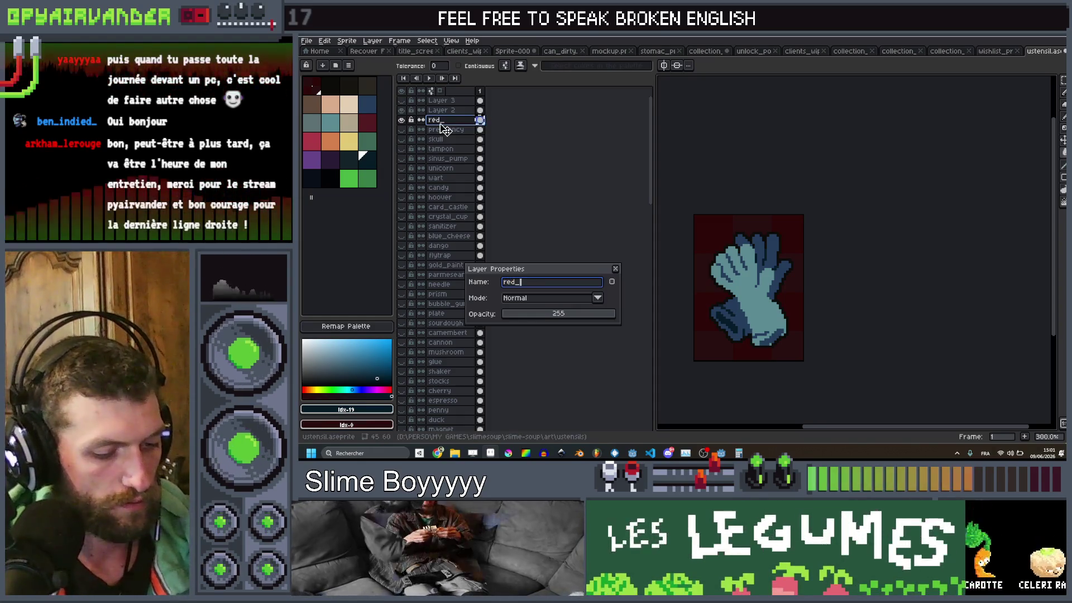
{"action": "type", "text": "glo"}
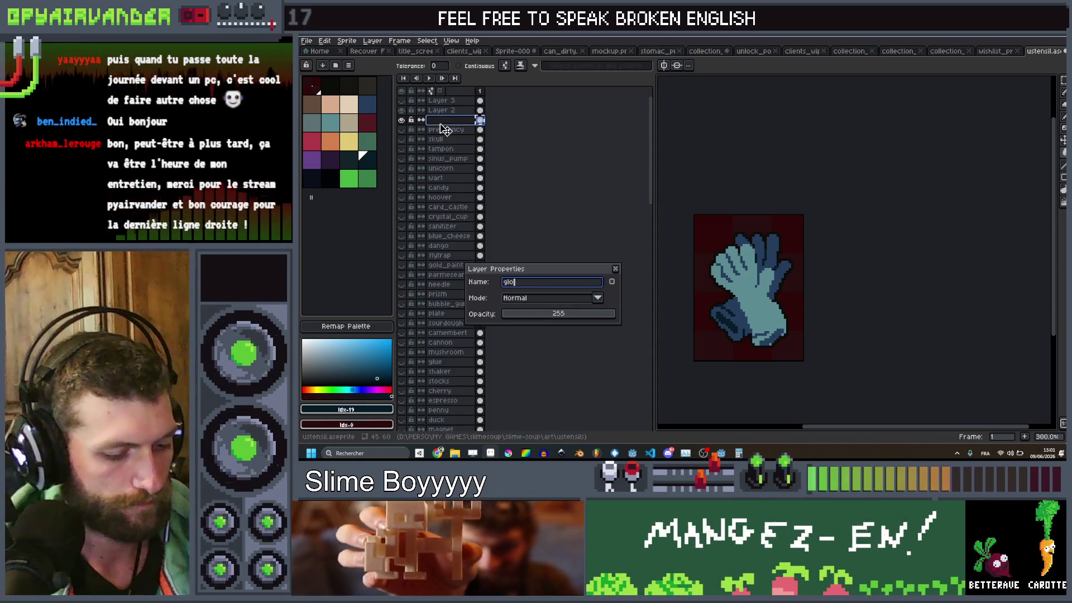
{"action": "type", "text": "veed"}
{"action": "key", "text": "Return"}
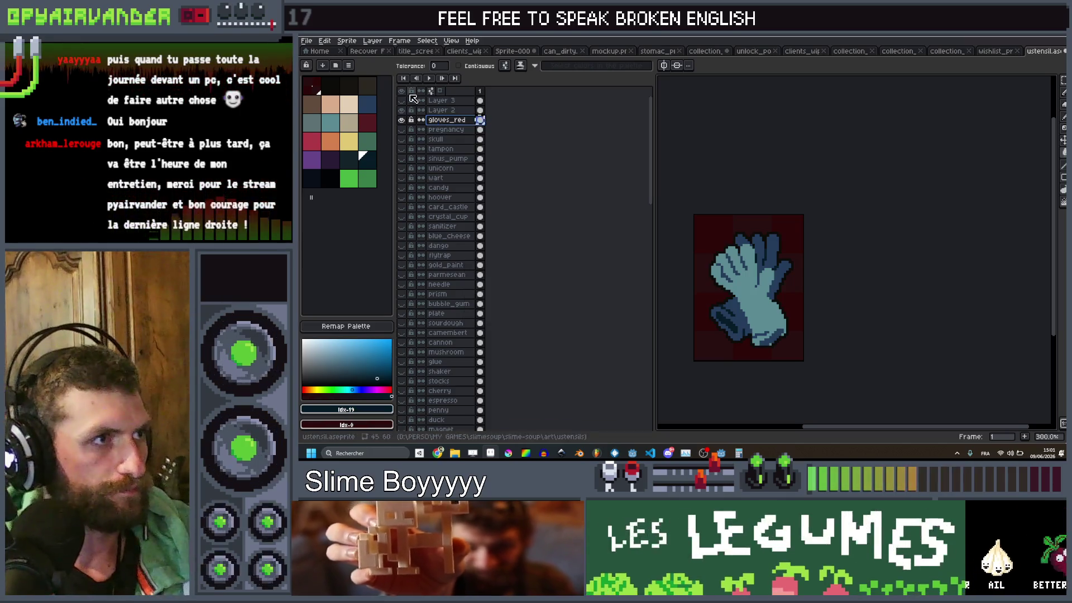
{"action": "left_click", "coordinate": [443, 111]}
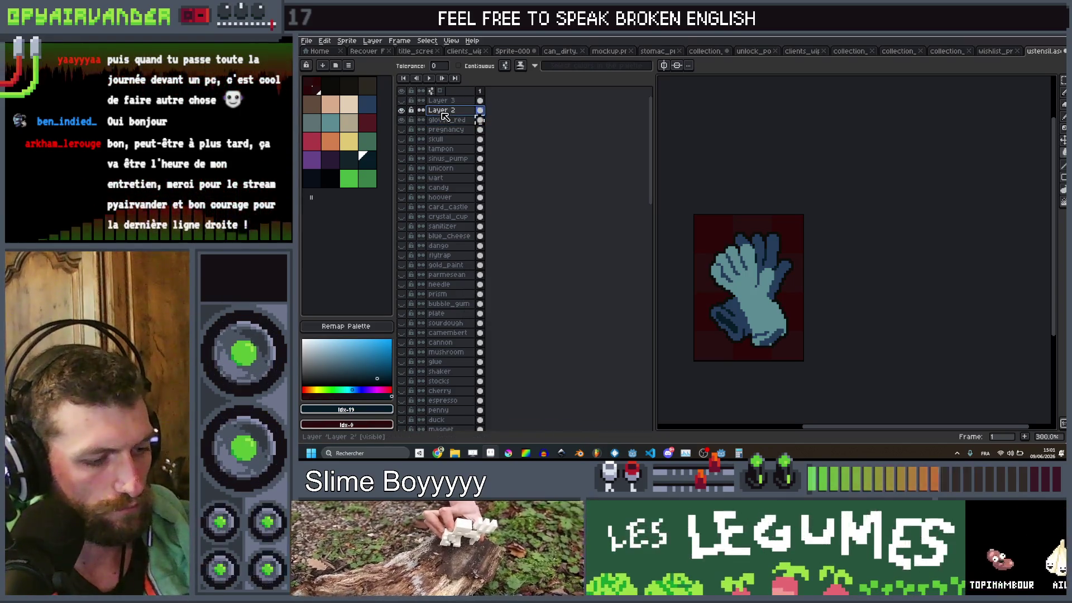
{"action": "double_click", "coordinate": [443, 111]}
{"action": "type", "text": "glov"}
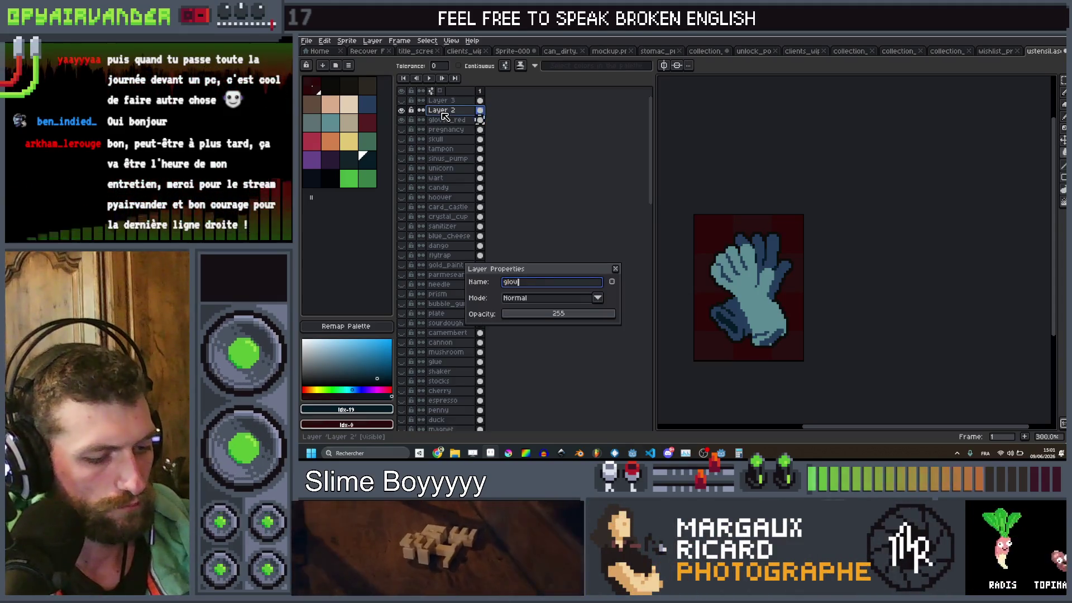
{"action": "type", "text": "es_blue"}
{"action": "key", "text": "Return"}
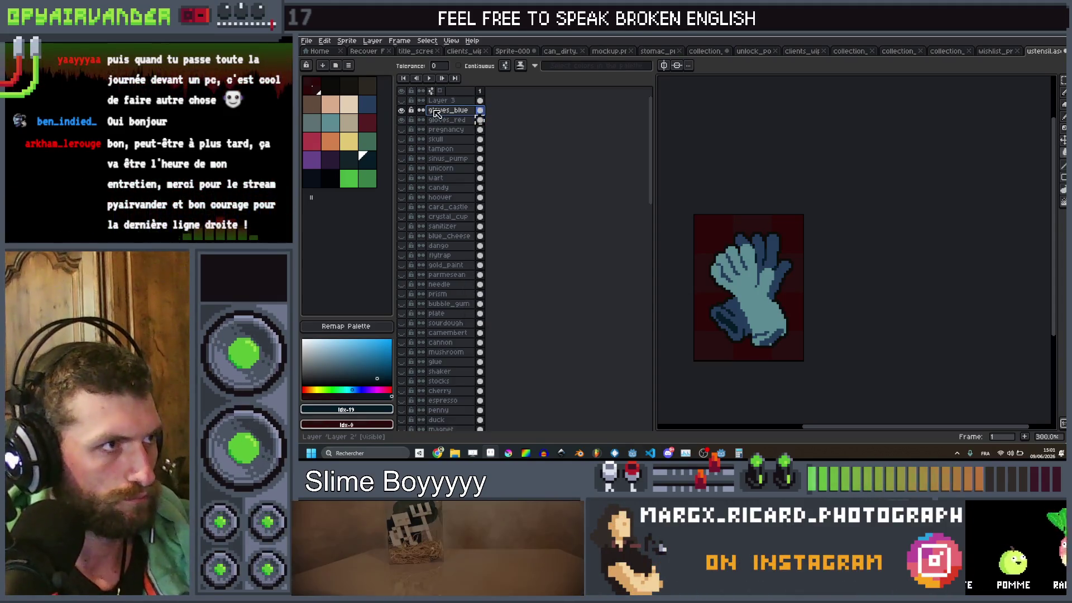
Step: Rename Layer 3 to gloves_green, then hide the gloves_blue and gloves_red layers
{"action": "left_click", "coordinate": [443, 100]}
{"action": "double_click", "coordinate": [445, 101]}
{"action": "type", "text": "glovez"}
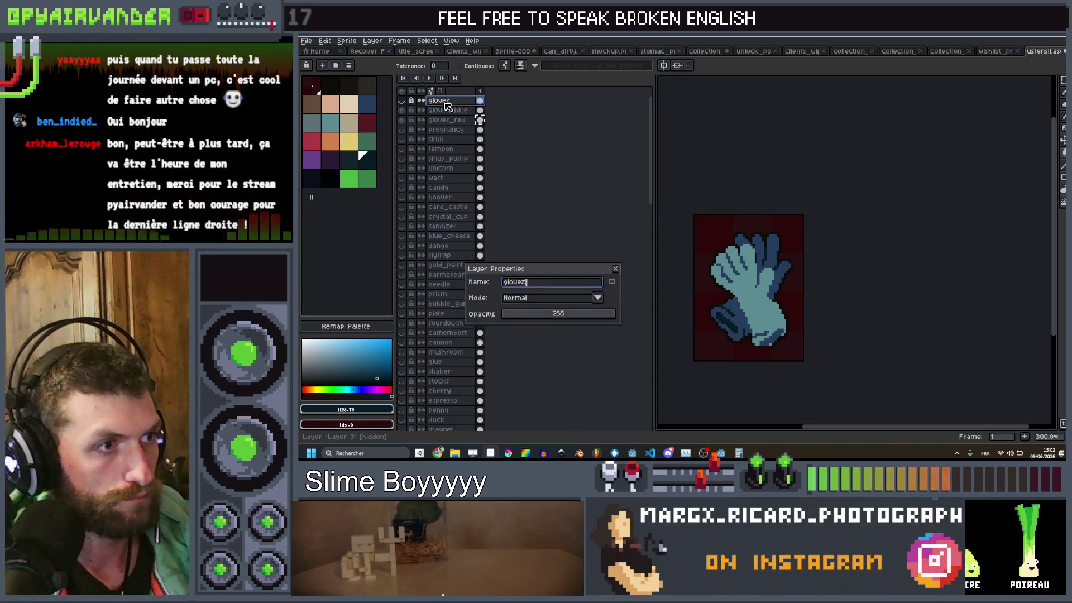
{"action": "key", "text": "BackSpace"}
{"action": "type", "text": "s_green"}
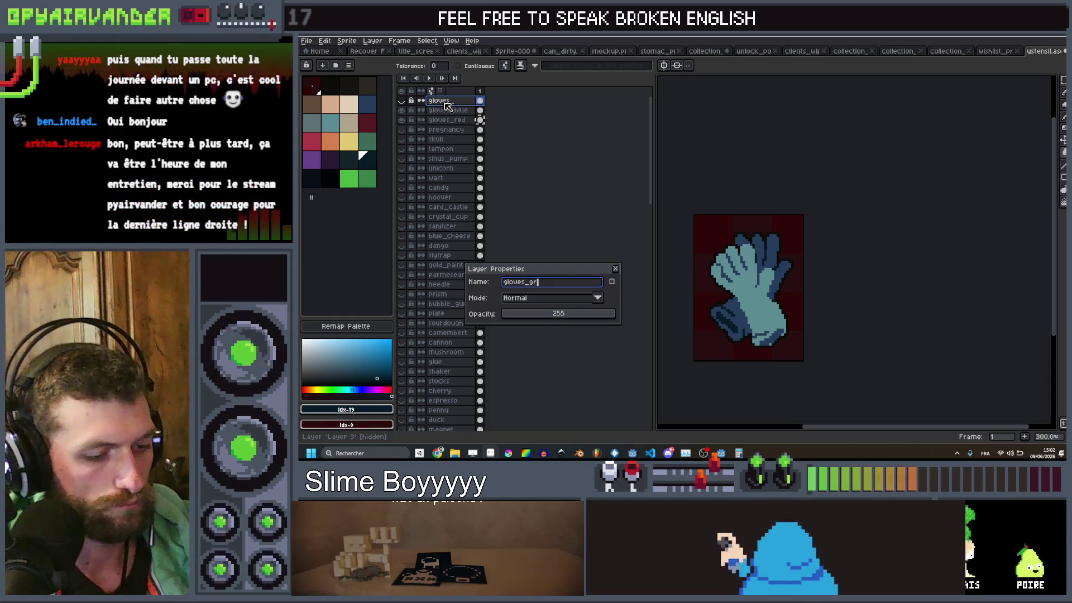
{"action": "key", "text": "Return"}
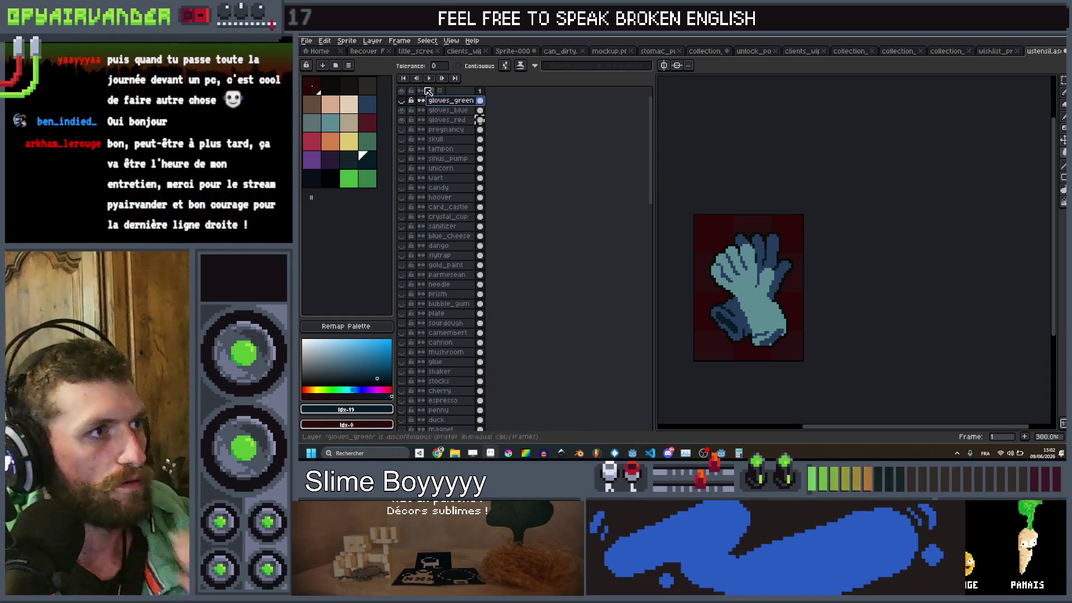
{"action": "left_click", "coordinate": [401, 110]}
{"action": "left_click", "coordinate": [401, 119]}
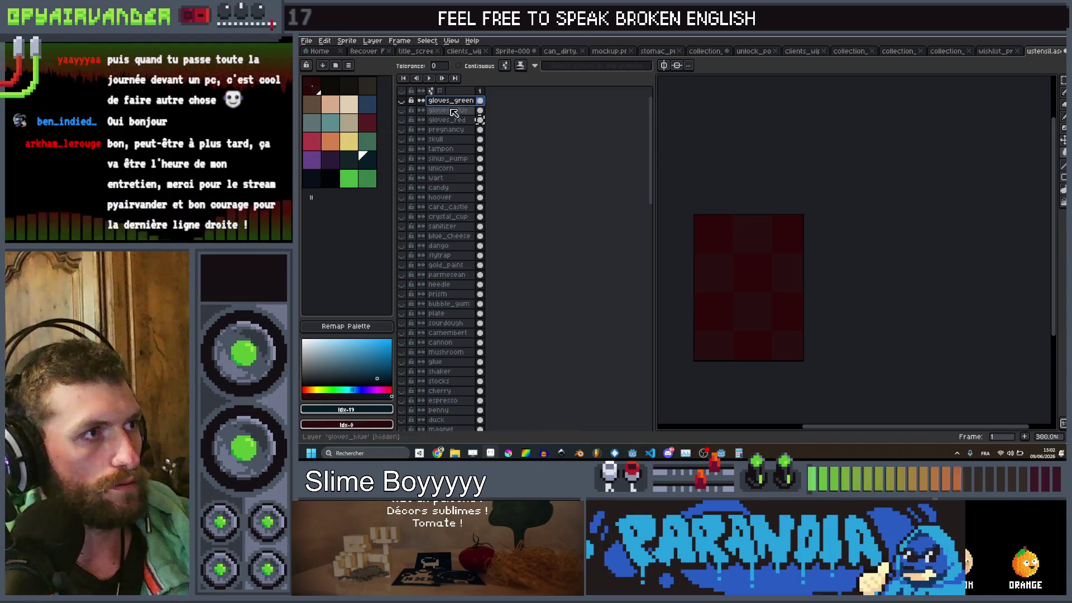
Step: On a new layer, paint a large muted-green blob in the sprite centre with an 11px pencil
{"action": "key", "text": "shift+n"}
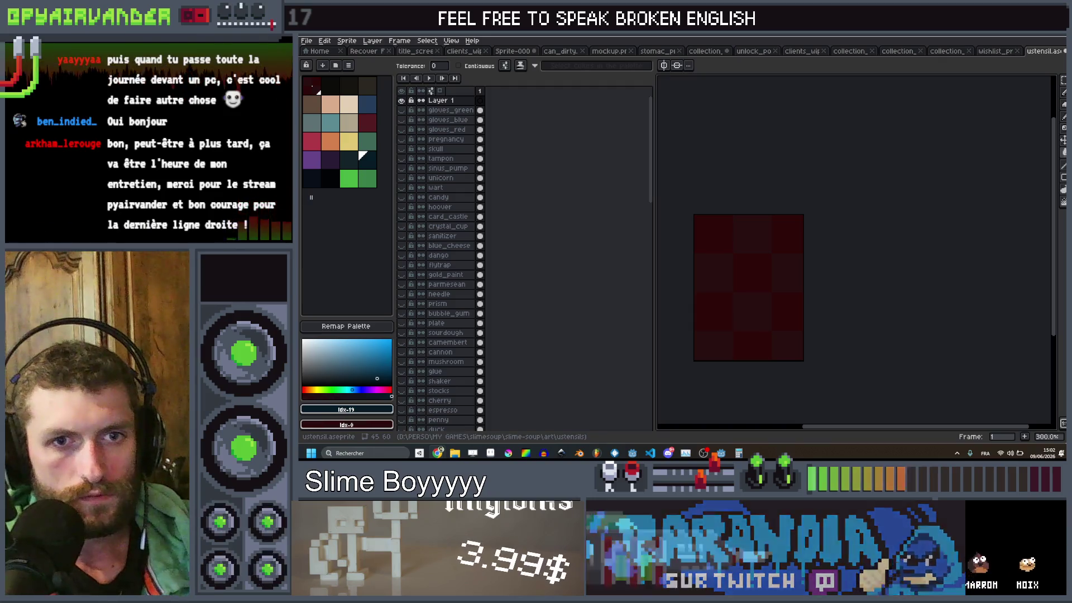
{"action": "left_click_drag", "start_coordinate": [759, 314], "coordinate": [777, 294]}
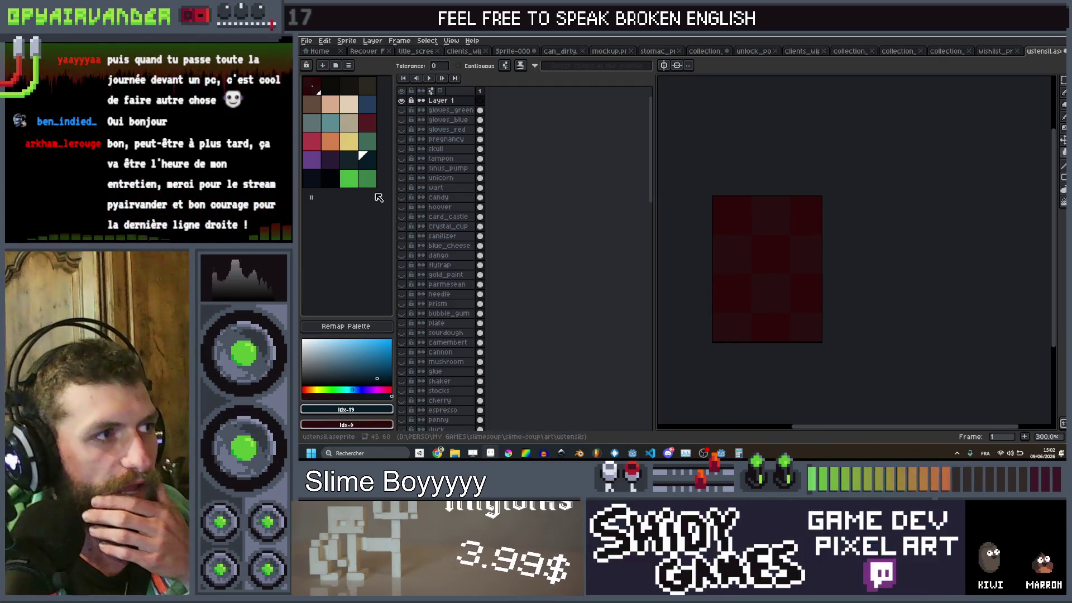
{"action": "left_click", "coordinate": [366, 145]}
{"action": "key", "text": "b"}
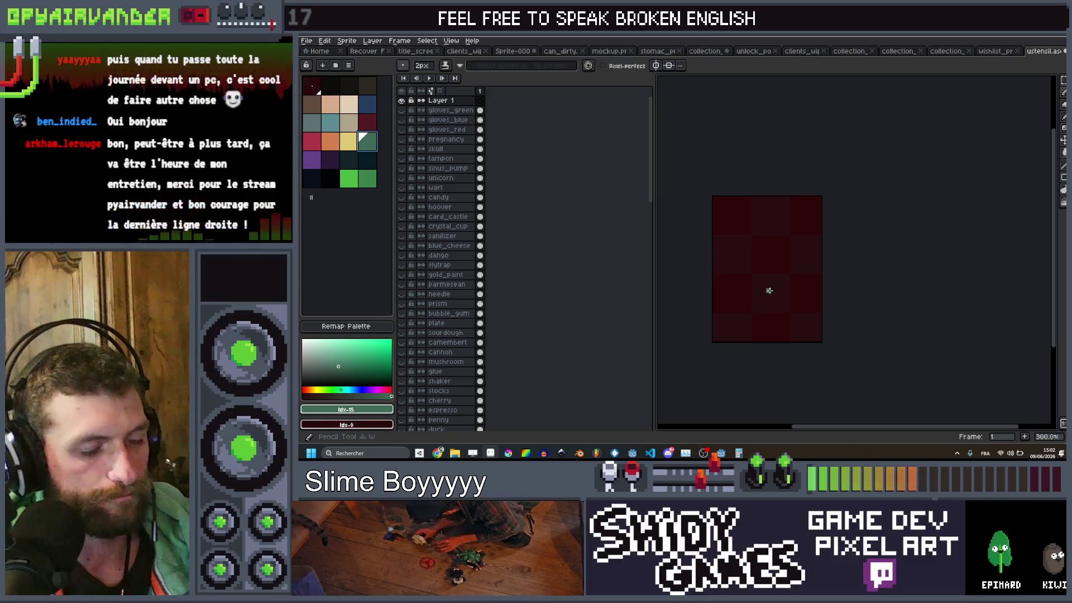
{"action": "key", "text": "plus"}
{"action": "key", "text": "plus"}
{"action": "mouse_move", "coordinate": [783, 257]}
{"action": "left_mouse_down"}
{"action": "mouse_move", "coordinate": [759, 256]}
{"action": "mouse_move", "coordinate": [752, 280]}
{"action": "left_mouse_up"}
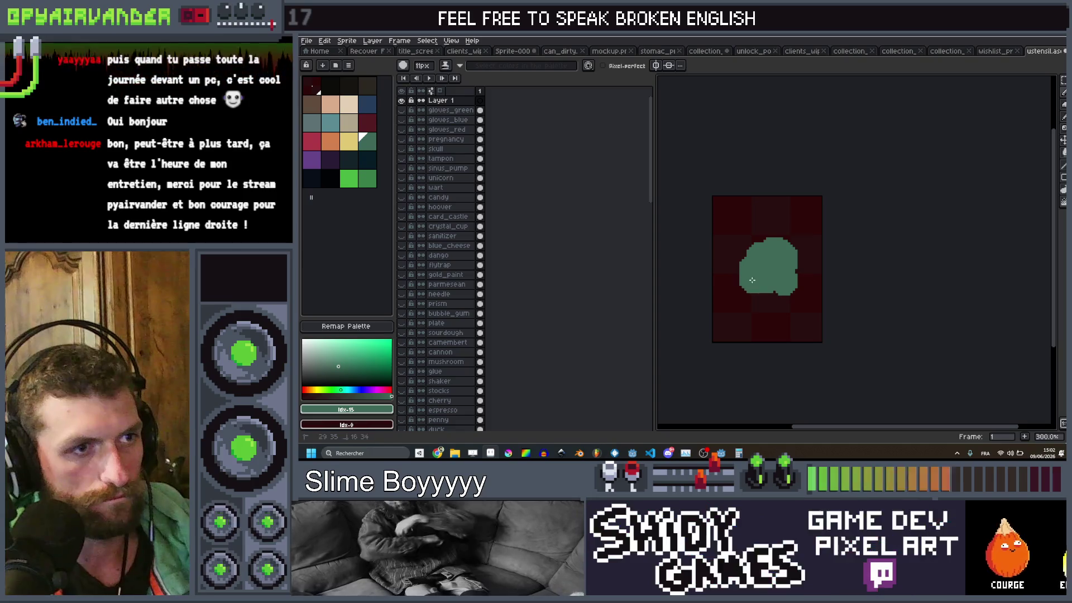
Step: Add small bumps to the blob's right edge and top-left using a 6px brush
{"action": "scroll", "coordinate": [765, 283], "scroll_direction": "up", "scroll_amount": 3}
{"action": "key", "text": "minus"}
{"action": "key", "text": "minus"}
{"action": "key", "text": "minus"}
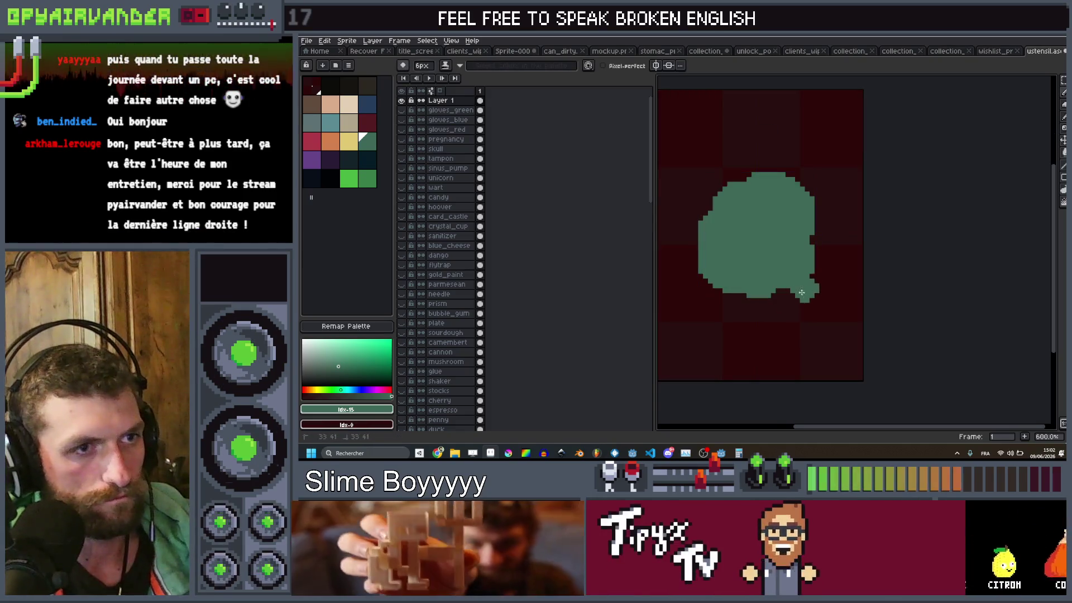
{"action": "scroll", "coordinate": [770, 293], "scroll_direction": "down", "scroll_amount": 3}
{"action": "scroll", "coordinate": [767, 263], "scroll_direction": "up", "scroll_amount": 3}
{"action": "left_click", "coordinate": [810, 267]}
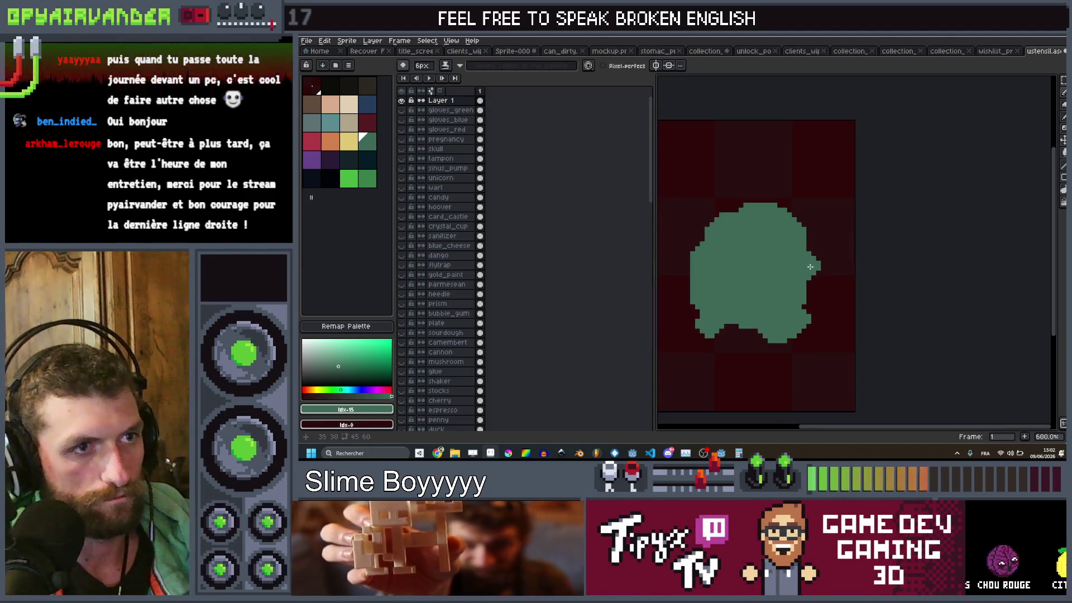
{"action": "scroll", "coordinate": [809, 262], "scroll_direction": "down", "scroll_amount": 3}
{"action": "scroll", "coordinate": [726, 223], "scroll_direction": "up", "scroll_amount": 3}
{"action": "left_click", "coordinate": [719, 218]}
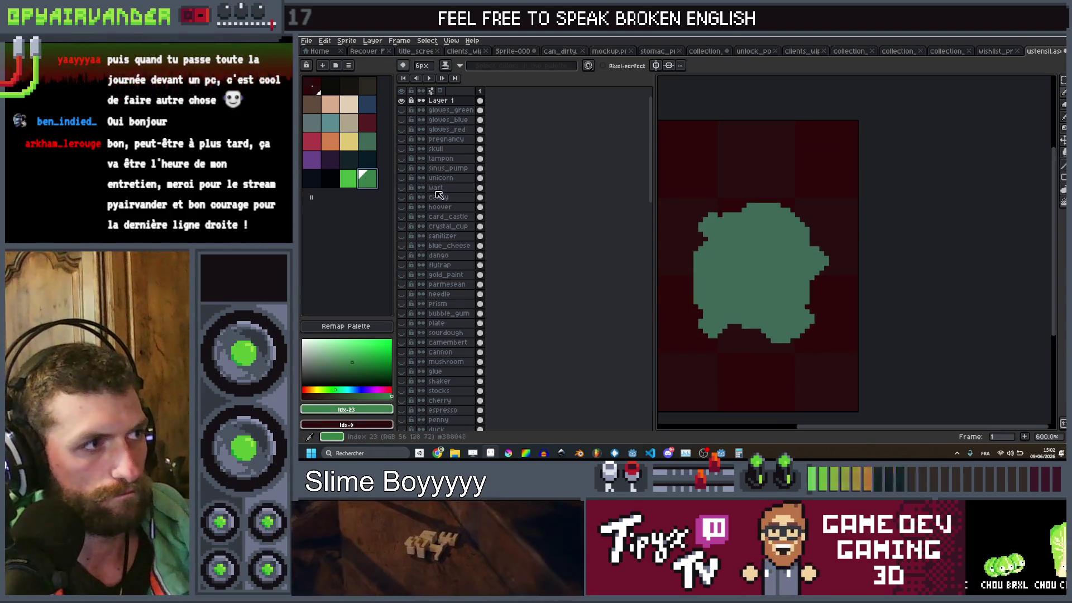
{"action": "key", "text": "plus"}
{"action": "key", "text": "plus"}
{"action": "key", "text": "plus"}
Step: Paint a bright green highlight across the blob's top with the 10px brush, then shrink it to 6px
{"action": "mouse_move", "coordinate": [766, 228]}
{"action": "left_mouse_down"}
{"action": "mouse_move", "coordinate": [729, 254]}
{"action": "mouse_move", "coordinate": [711, 288]}
{"action": "mouse_move", "coordinate": [773, 291]}
{"action": "mouse_move", "coordinate": [804, 317]}
{"action": "left_mouse_up"}
{"action": "key", "text": "minus"}
{"action": "key", "text": "minus"}
{"action": "key", "text": "minus"}
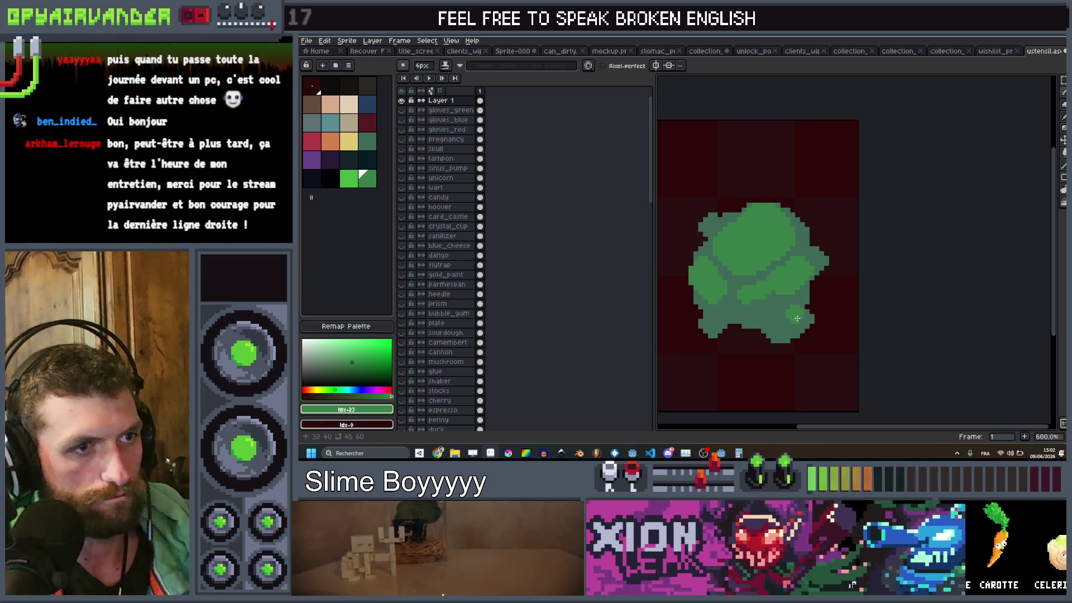
{"action": "scroll", "coordinate": [754, 252], "scroll_direction": "down", "scroll_amount": 7}
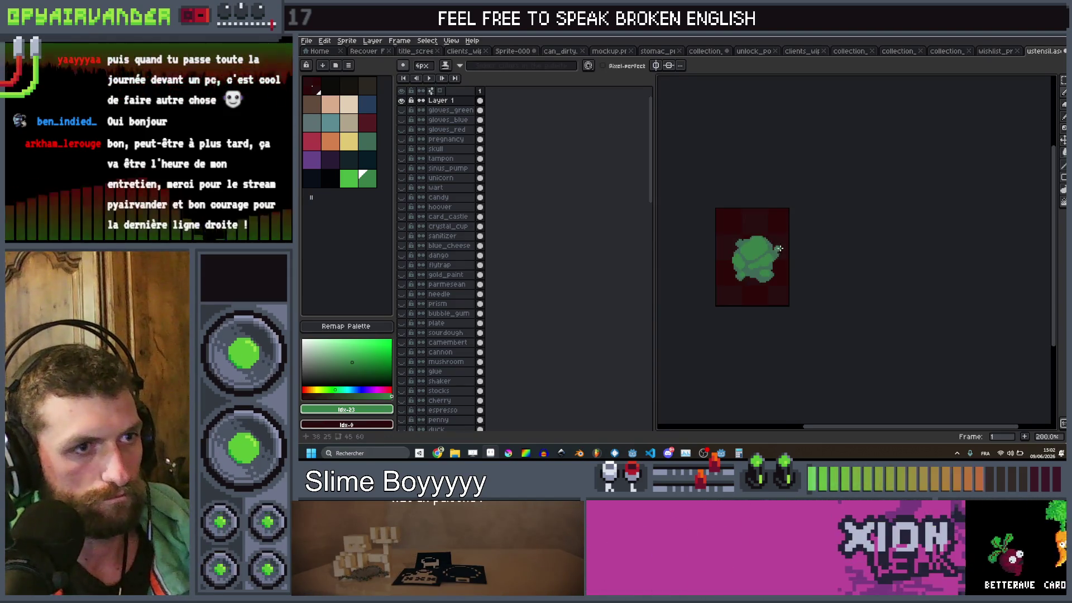
{"action": "scroll", "coordinate": [762, 246], "scroll_direction": "up", "scroll_amount": 5}
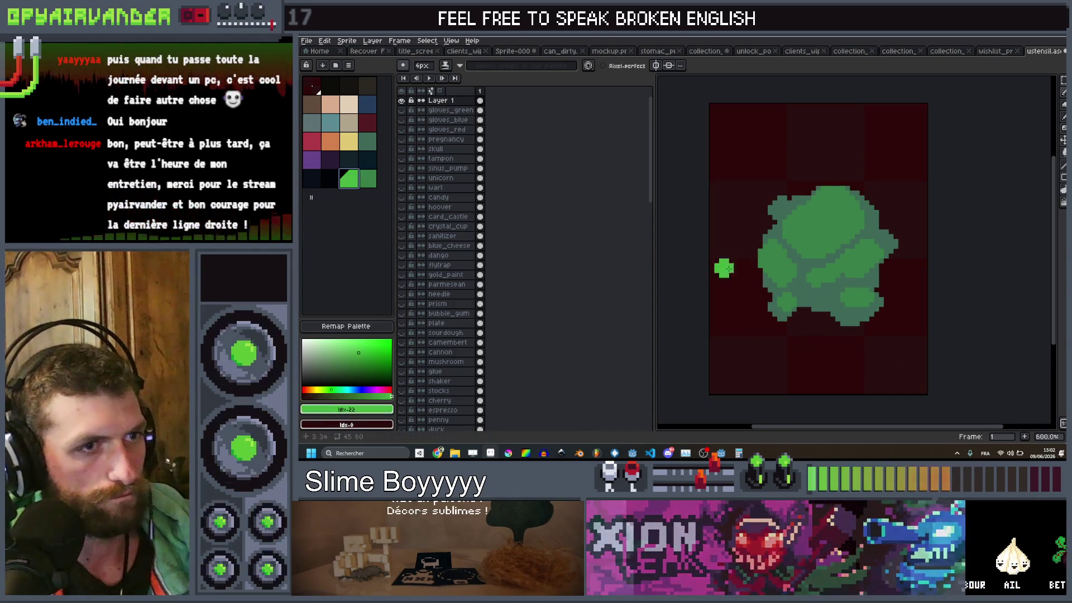
{"action": "scroll", "coordinate": [782, 240], "scroll_direction": "up", "scroll_amount": 5}
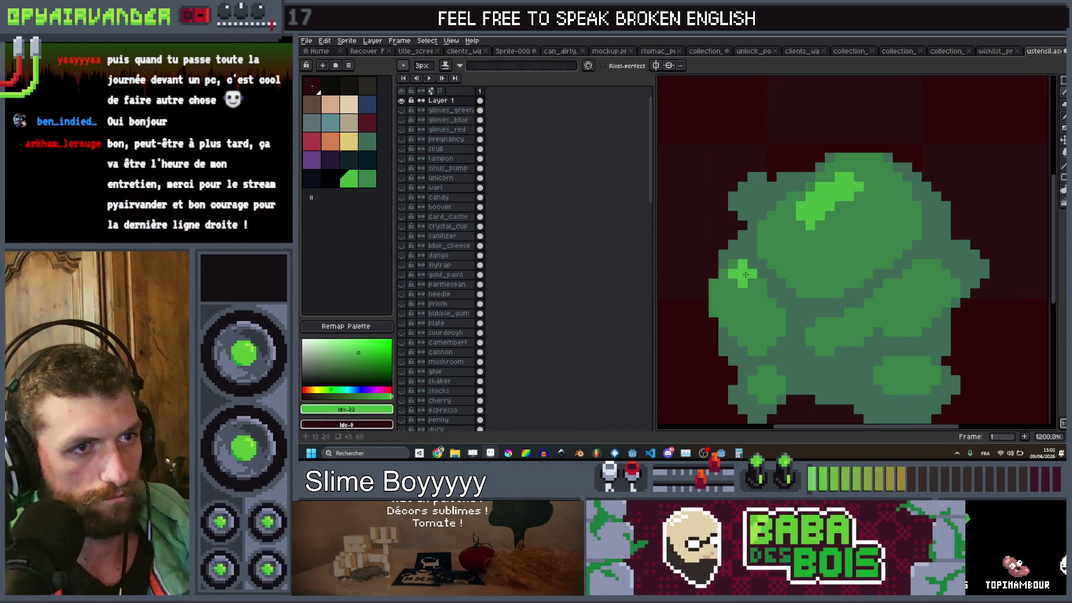
{"action": "scroll", "coordinate": [917, 295], "scroll_direction": "down", "scroll_amount": 5}
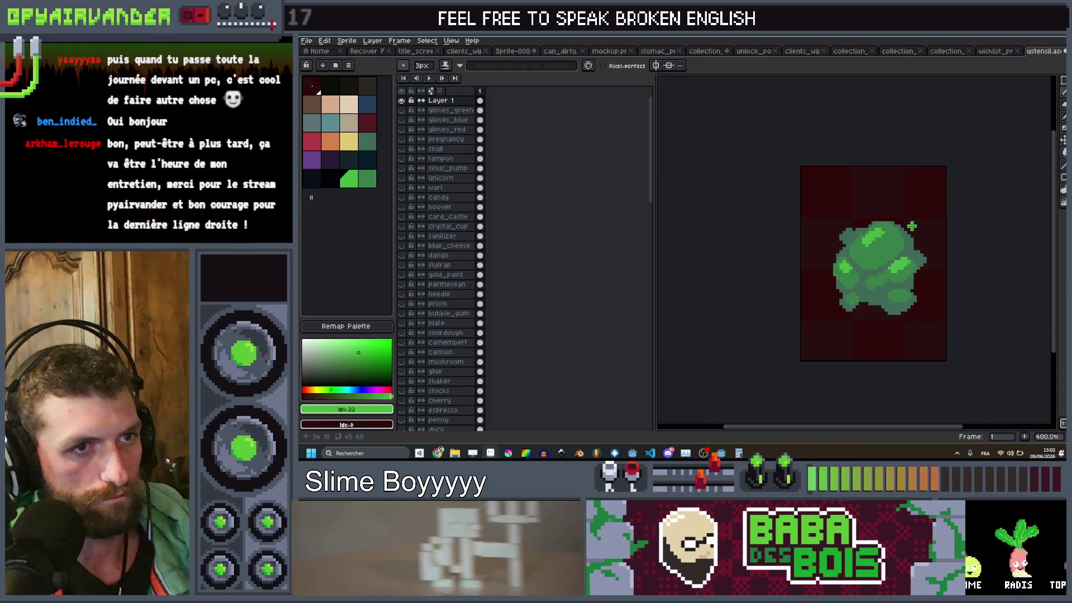
{"action": "scroll", "coordinate": [895, 219], "scroll_direction": "up", "scroll_amount": 4}
{"action": "scroll", "coordinate": [895, 219], "scroll_direction": "up", "scroll_amount": 1}
Step: Shrink the brush to 2px and bring up the Outline effect settings for the sprite
{"action": "key", "text": "minus"}
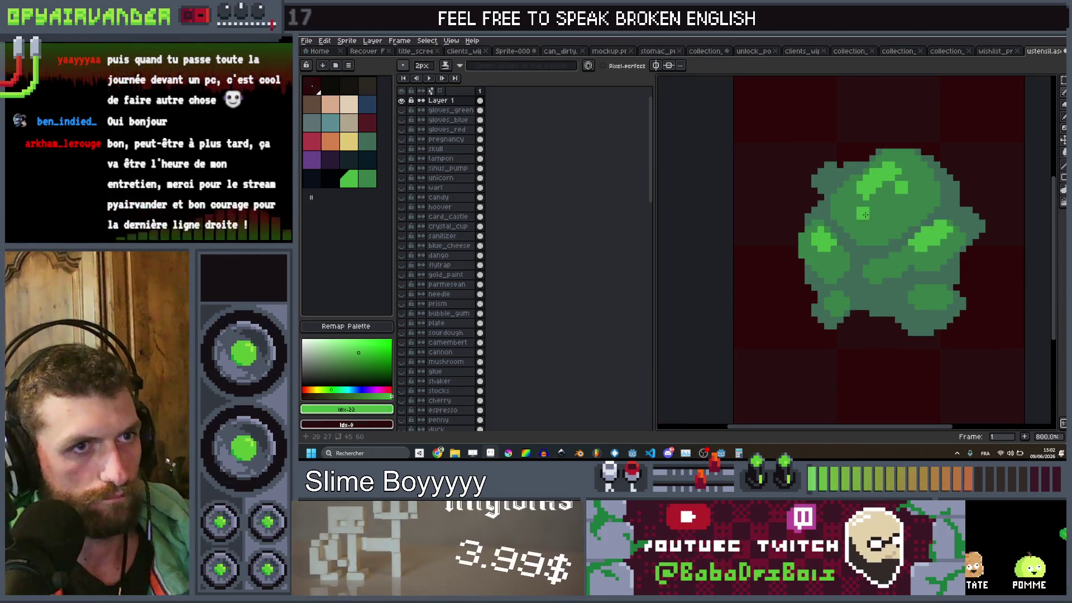
{"action": "scroll", "coordinate": [909, 218], "scroll_direction": "down", "scroll_amount": 6}
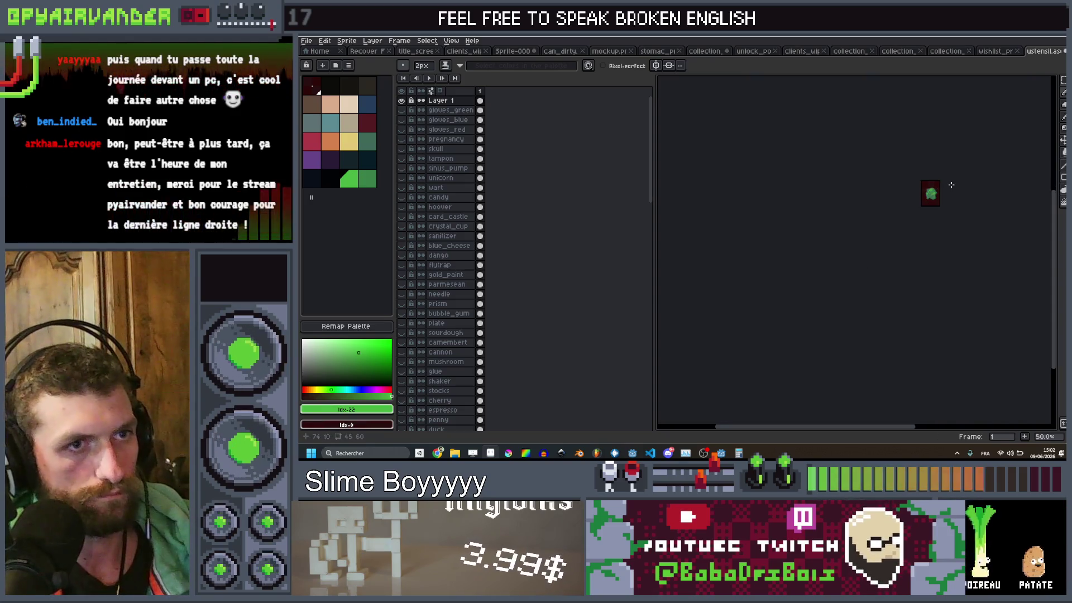
{"action": "scroll", "coordinate": [924, 201], "scroll_direction": "up", "scroll_amount": 2}
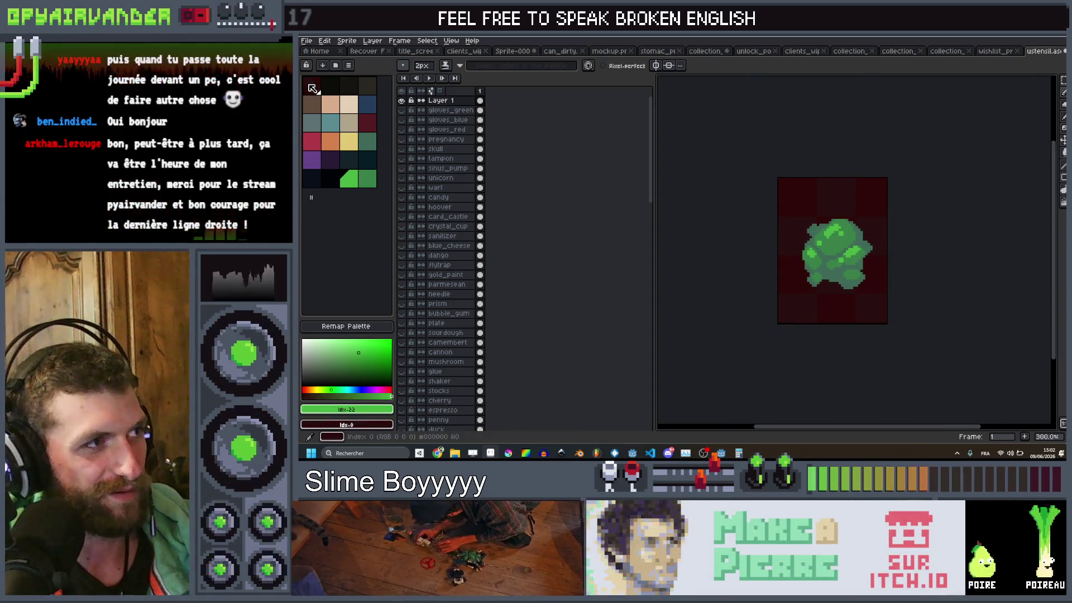
{"action": "scroll", "coordinate": [849, 244], "scroll_direction": "up", "scroll_amount": 1}
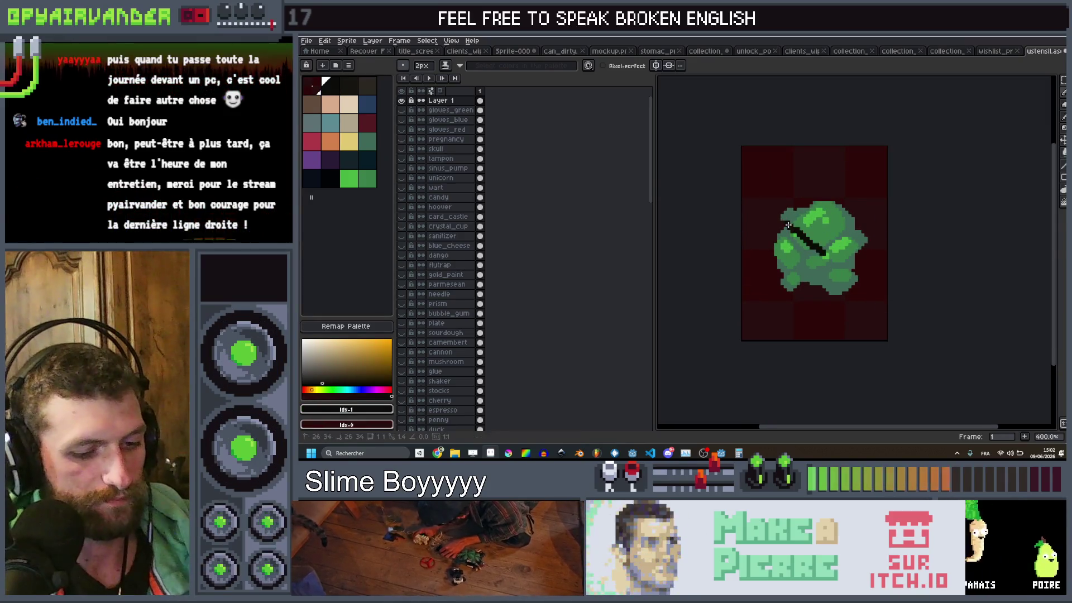
{"action": "key", "text": "shift+o"}
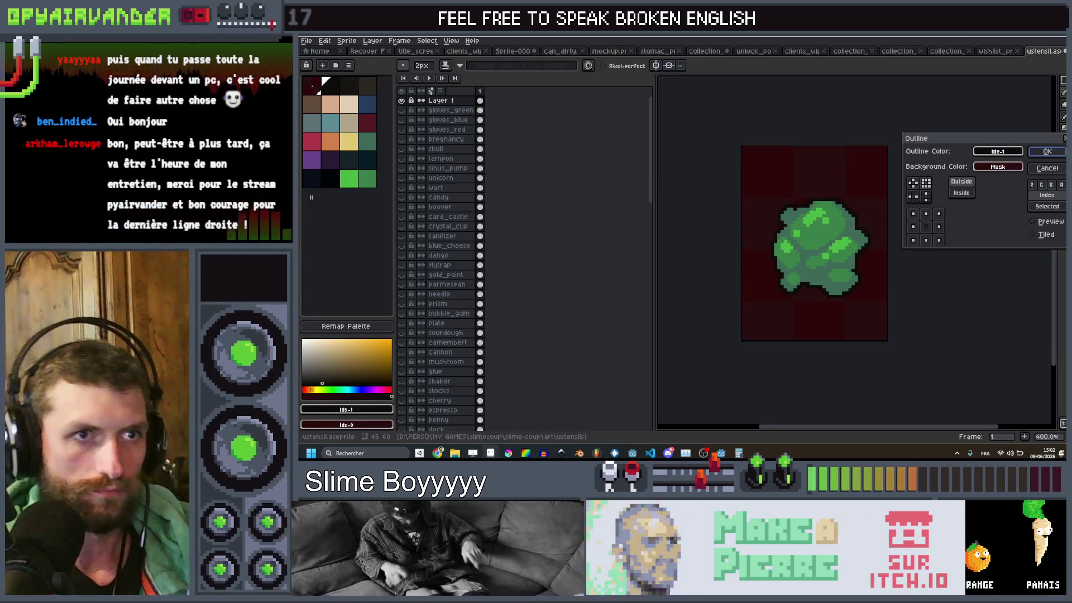
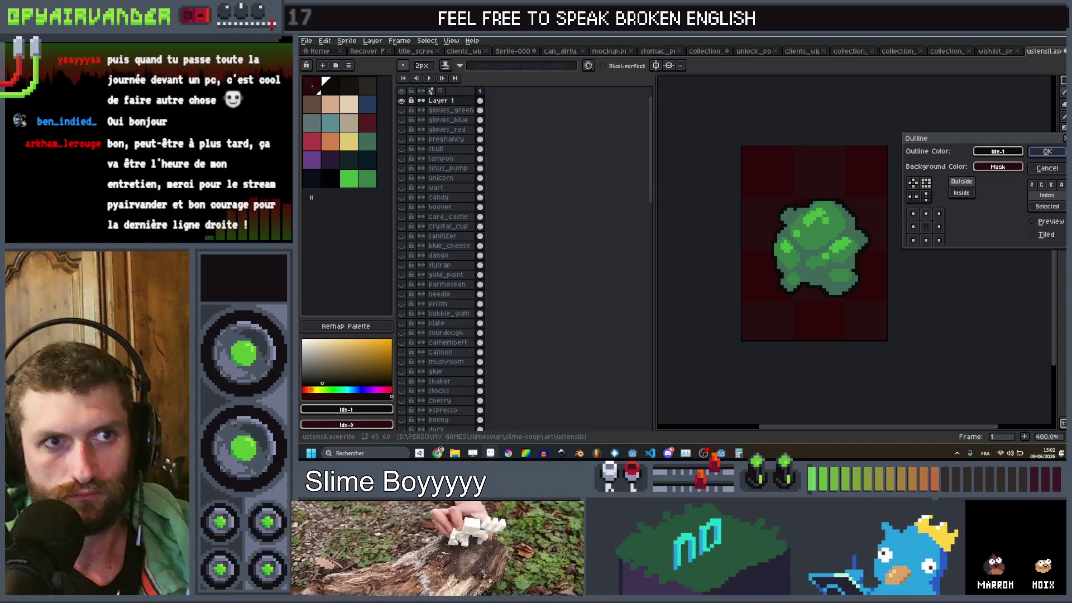
Step: Apply the outline to the green slime, rename its layer 'booger', hide it, and pick dark blue
{"action": "key", "text": "Return"}
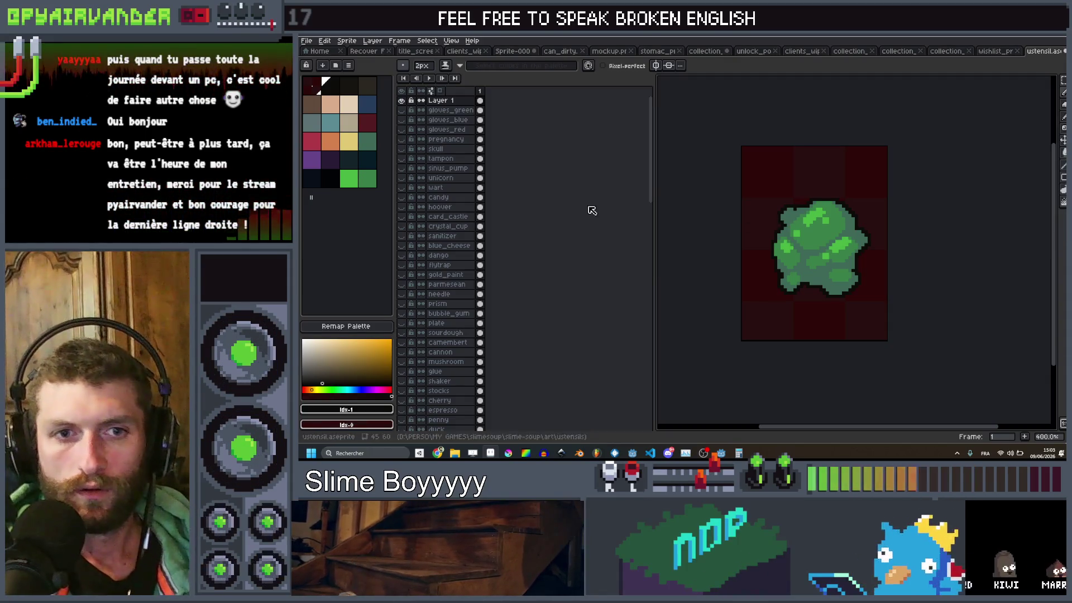
{"action": "double_click", "coordinate": [449, 101]}
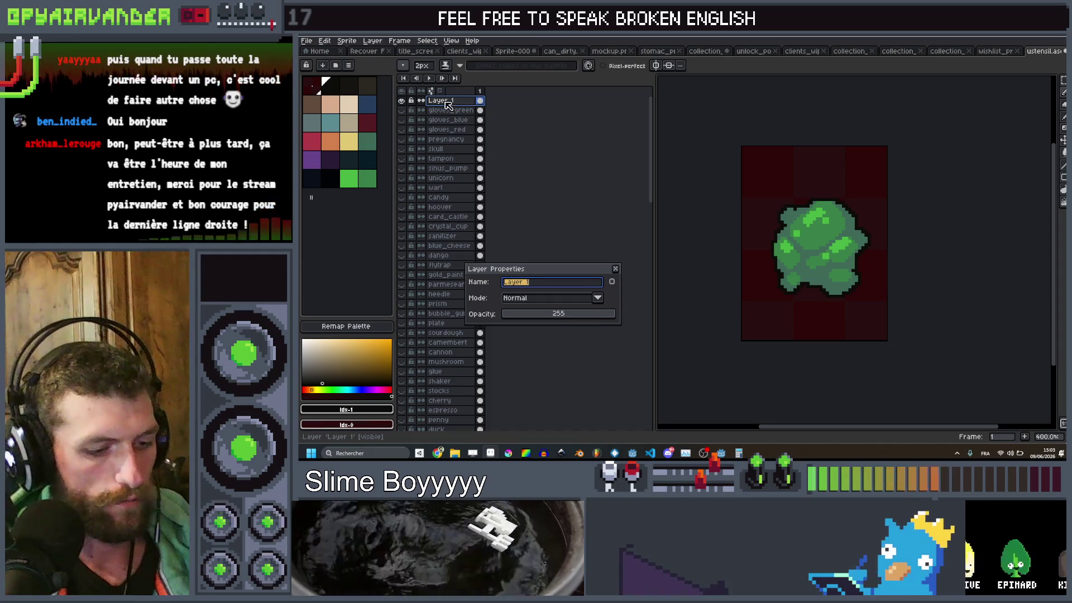
{"action": "type", "text": "er"}
{"action": "key", "text": "Return"}
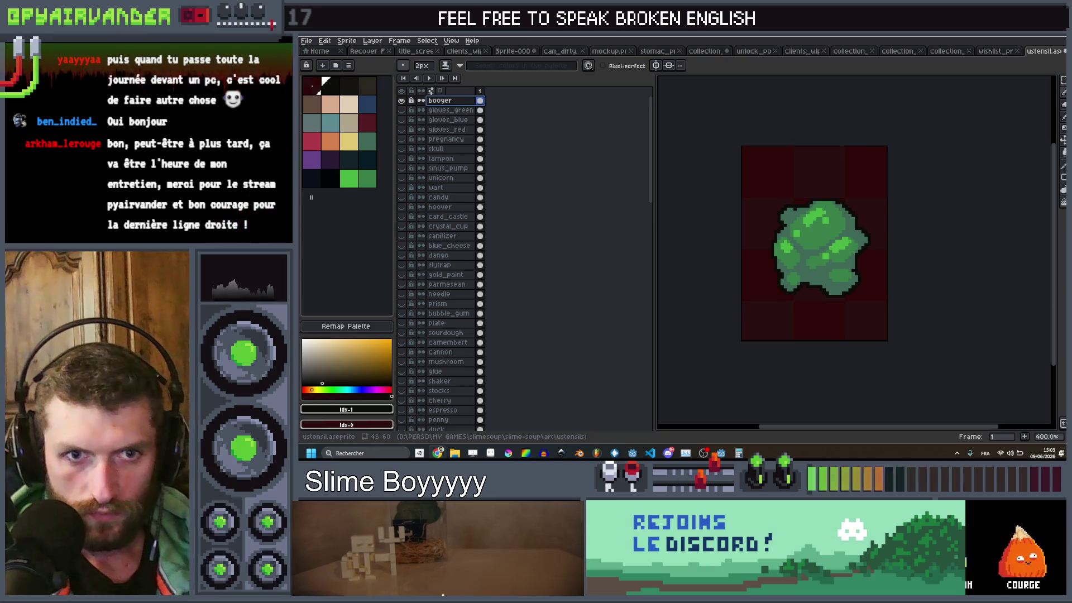
{"action": "left_click", "coordinate": [402, 101]}
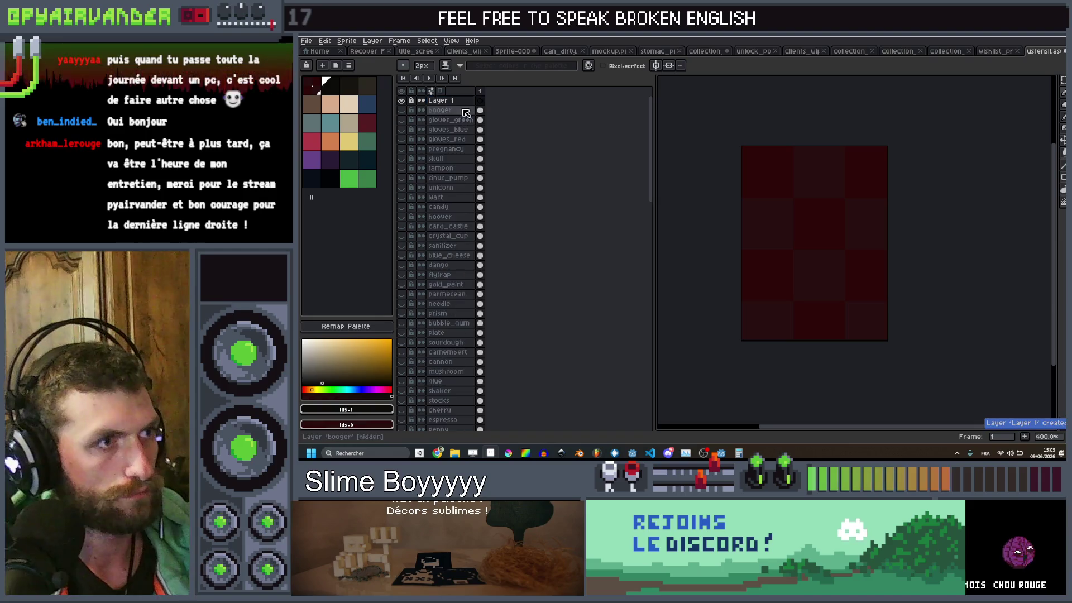
{"action": "left_click", "coordinate": [368, 104]}
Step: Paint the blue rounded body with a 13px brush, then add a 6px bump on top
{"action": "key", "text": "plus"}
{"action": "key", "text": "plus"}
{"action": "key", "text": "plus"}
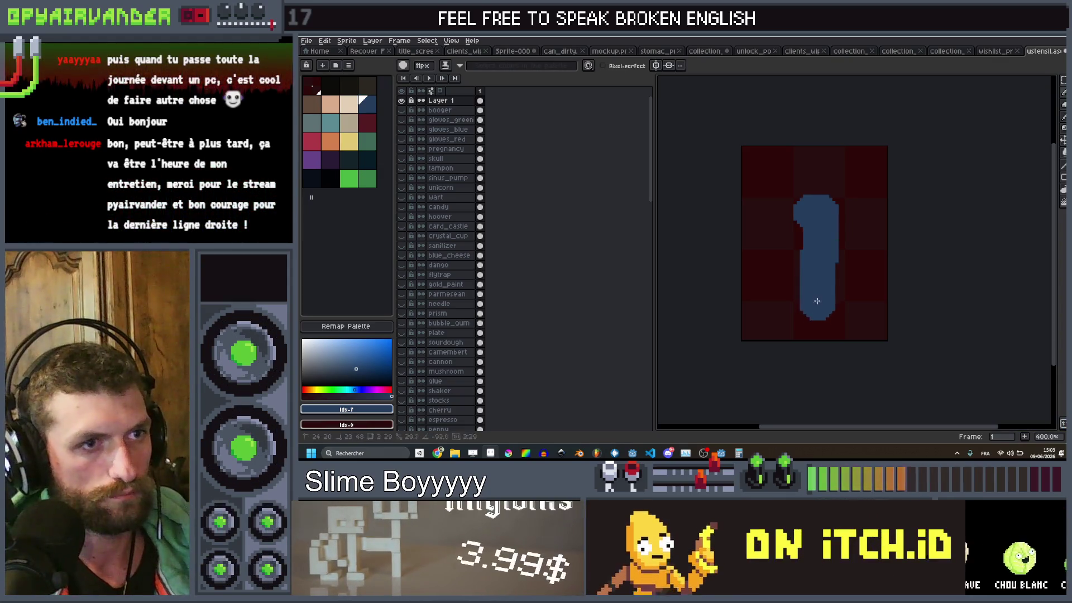
{"action": "mouse_move", "coordinate": [818, 291]}
{"action": "left_mouse_down"}
{"action": "mouse_move", "coordinate": [800, 289]}
{"action": "mouse_move", "coordinate": [799, 223]}
{"action": "left_mouse_up"}
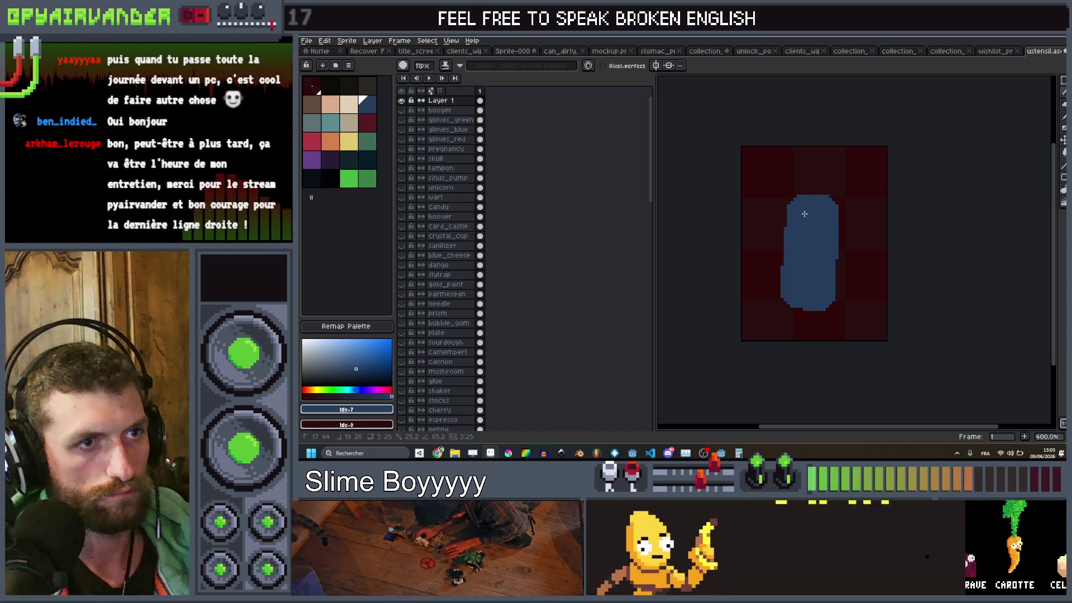
{"action": "scroll", "coordinate": [860, 159], "scroll_direction": "up", "scroll_amount": 2}
{"action": "left_click", "coordinate": [822, 196]}
{"action": "key", "text": "ctrl+z"}
{"action": "key", "text": "minus"}
{"action": "key", "text": "minus"}
{"action": "key", "text": "minus"}
{"action": "left_click", "coordinate": [802, 209]}
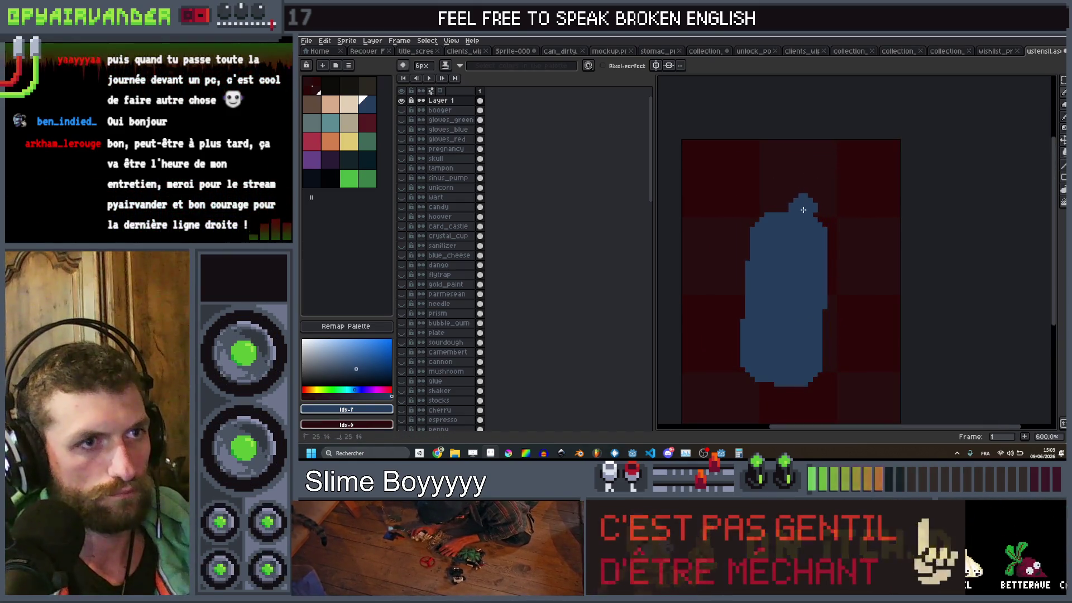
{"action": "scroll", "coordinate": [787, 209], "scroll_direction": "down", "scroll_amount": 5}
{"action": "scroll", "coordinate": [791, 205], "scroll_direction": "up", "scroll_amount": 5}
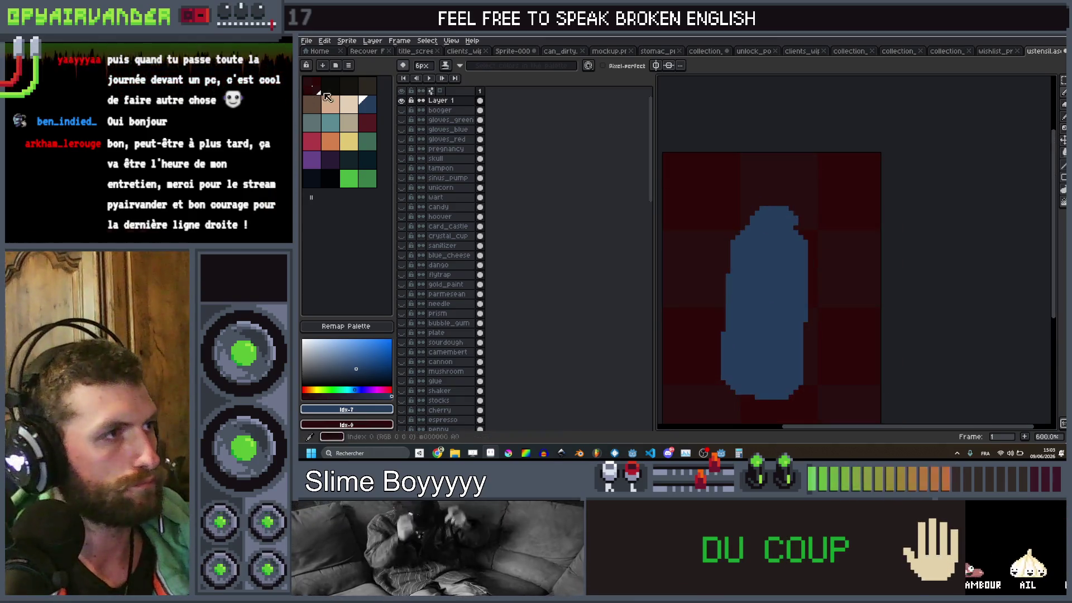
Step: Fill the creature's interior with dark blue and add two 2px dark eye dots
{"action": "left_click", "coordinate": [373, 158]}
{"action": "scroll", "coordinate": [797, 218], "scroll_direction": "up", "scroll_amount": 4}
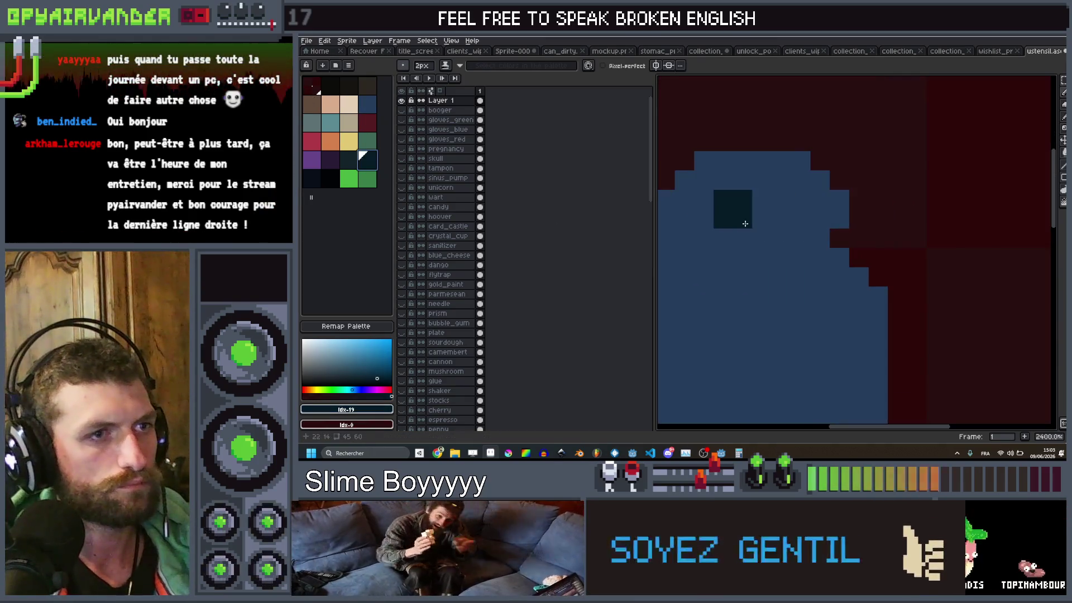
{"action": "key", "text": "minus"}
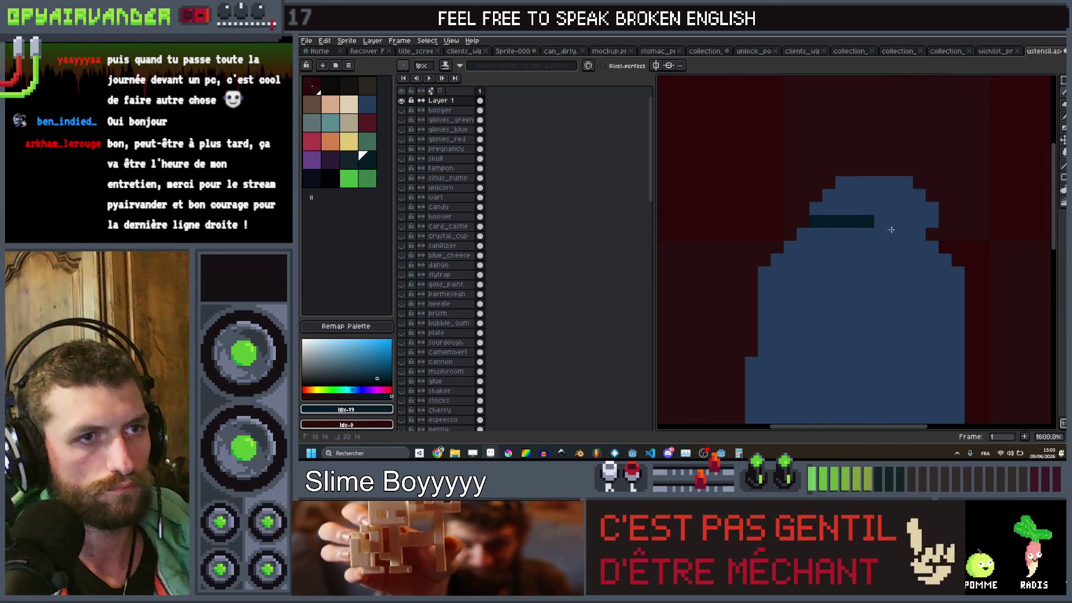
{"action": "scroll", "coordinate": [893, 217], "scroll_direction": "down", "scroll_amount": 5}
{"action": "key", "text": "plus"}
{"action": "key", "text": "plus"}
{"action": "key", "text": "plus"}
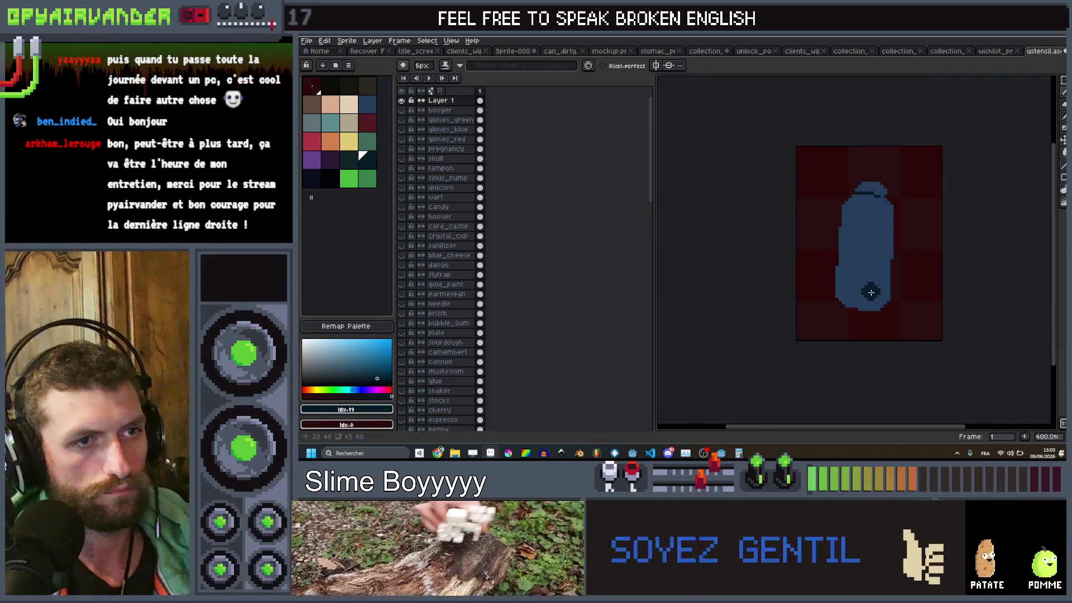
{"action": "key", "text": "minus"}
{"action": "key", "text": "minus"}
{"action": "left_click_drag", "start_coordinate": [878, 297], "coordinate": [850, 294]}
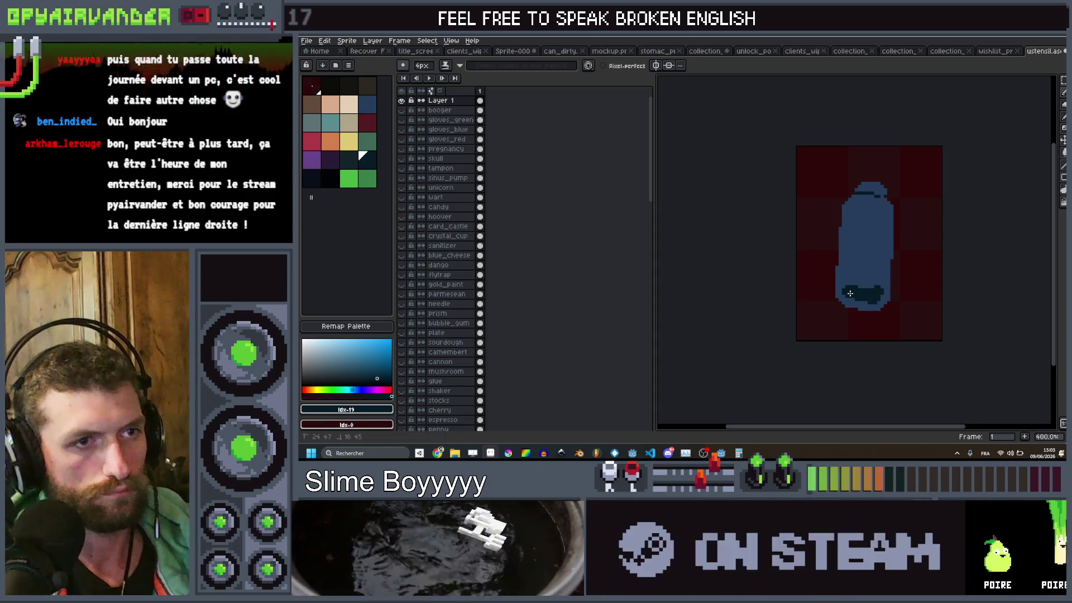
{"action": "mouse_move", "coordinate": [853, 238]}
{"action": "left_mouse_down"}
{"action": "mouse_move", "coordinate": [870, 251]}
{"action": "mouse_move", "coordinate": [861, 294]}
{"action": "left_mouse_up"}
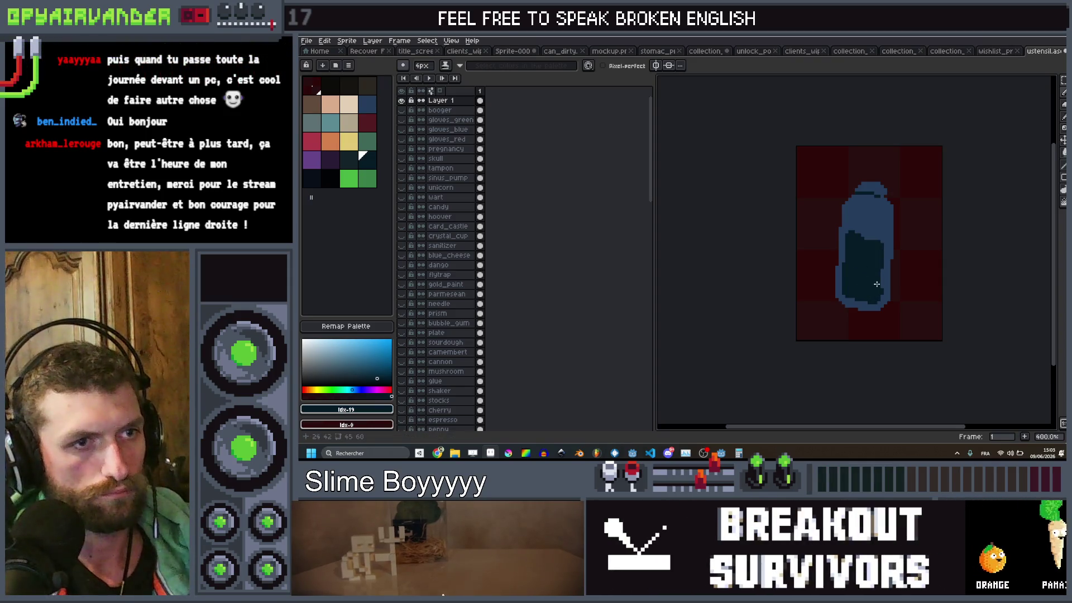
{"action": "scroll", "coordinate": [878, 228], "scroll_direction": "up", "scroll_amount": 2}
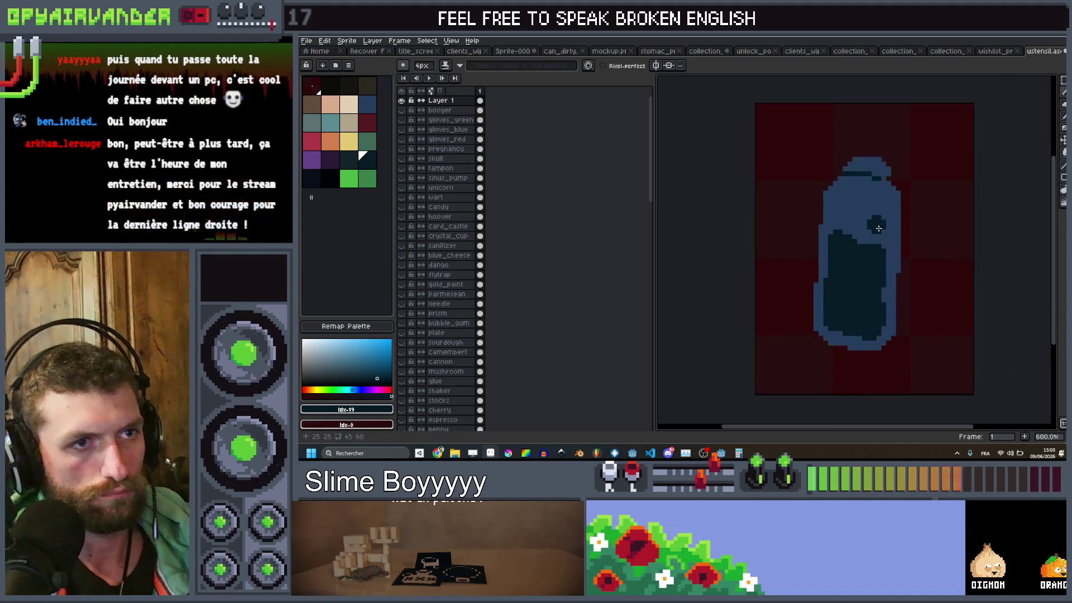
{"action": "scroll", "coordinate": [878, 229], "scroll_direction": "up", "scroll_amount": 1}
{"action": "key", "text": "minus"}
{"action": "key", "text": "minus"}
{"action": "left_click", "coordinate": [845, 230]}
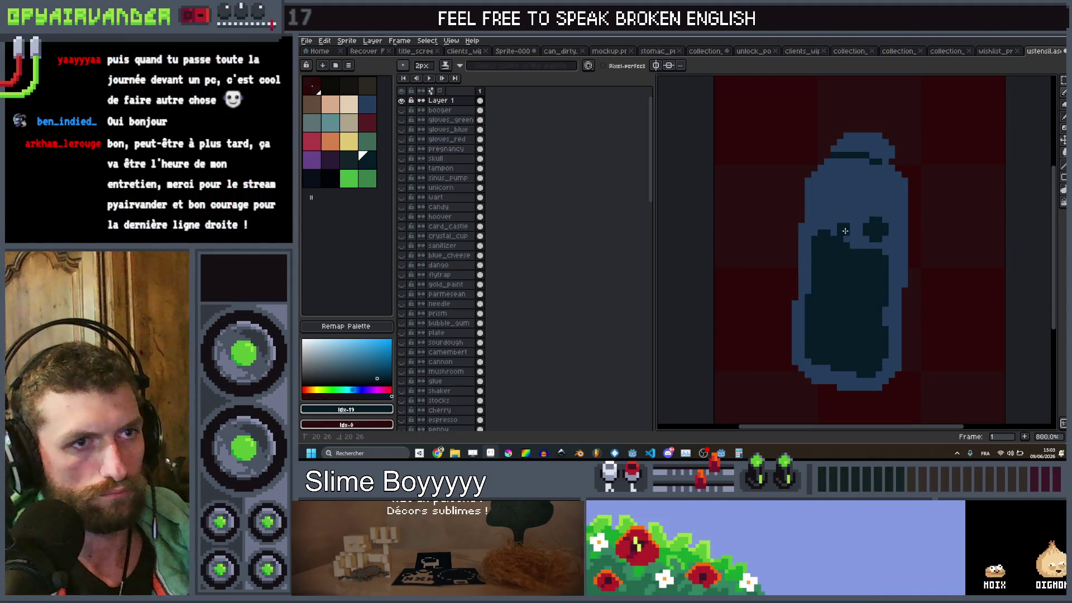
{"action": "scroll", "coordinate": [841, 192], "scroll_direction": "down", "scroll_amount": 1}
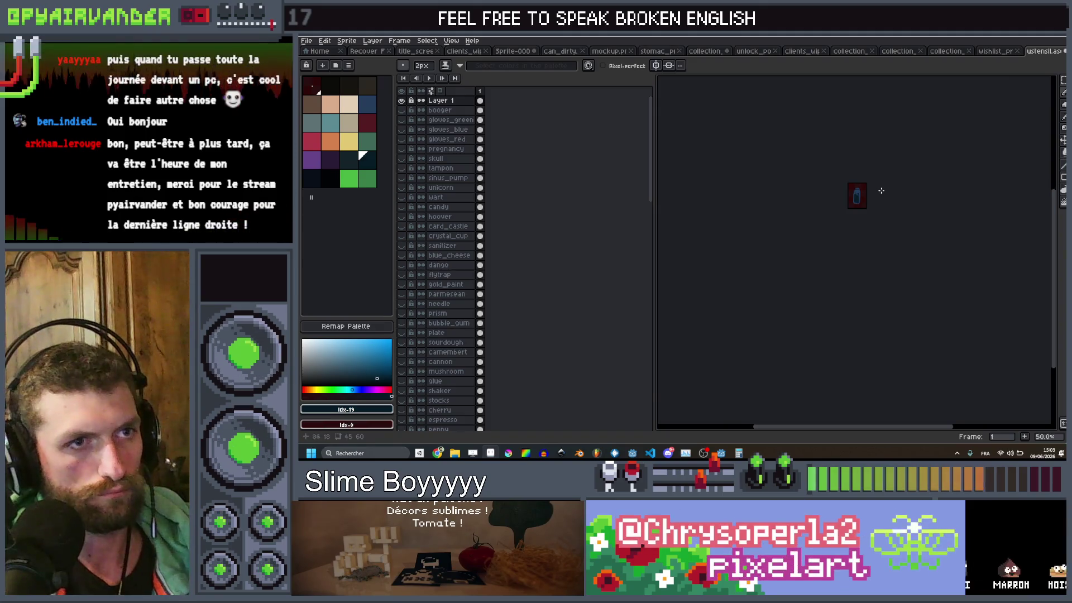
Step: Add 1px light-teal highlights along the creature's top and left edges
{"action": "left_click", "coordinate": [335, 127]}
{"action": "scroll", "coordinate": [728, 245], "scroll_direction": "up", "scroll_amount": 1}
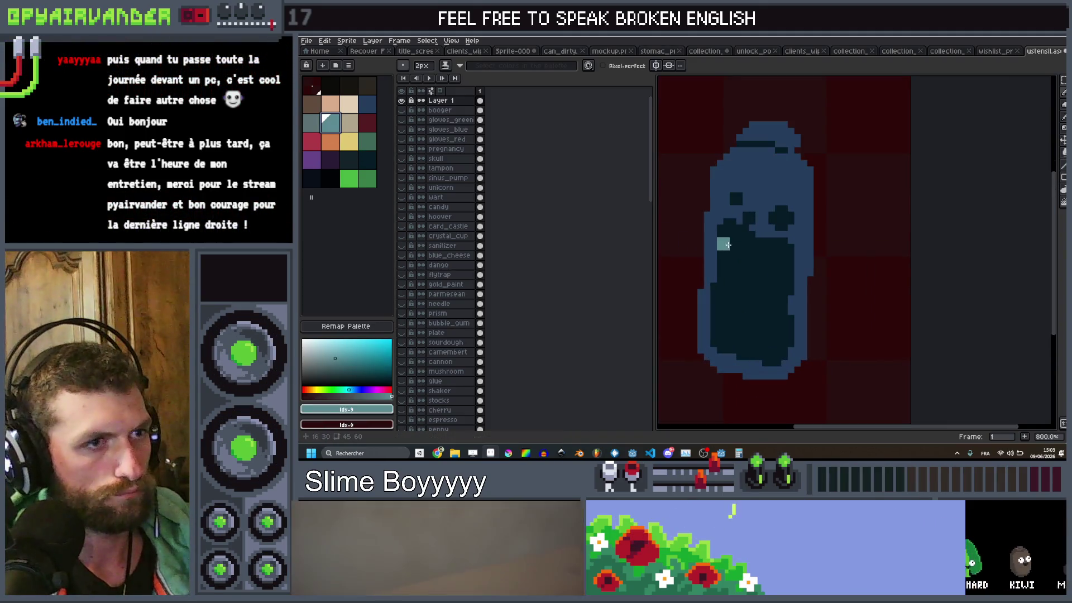
{"action": "key", "text": "minus"}
{"action": "left_click_drag", "start_coordinate": [746, 151], "coordinate": [720, 182]}
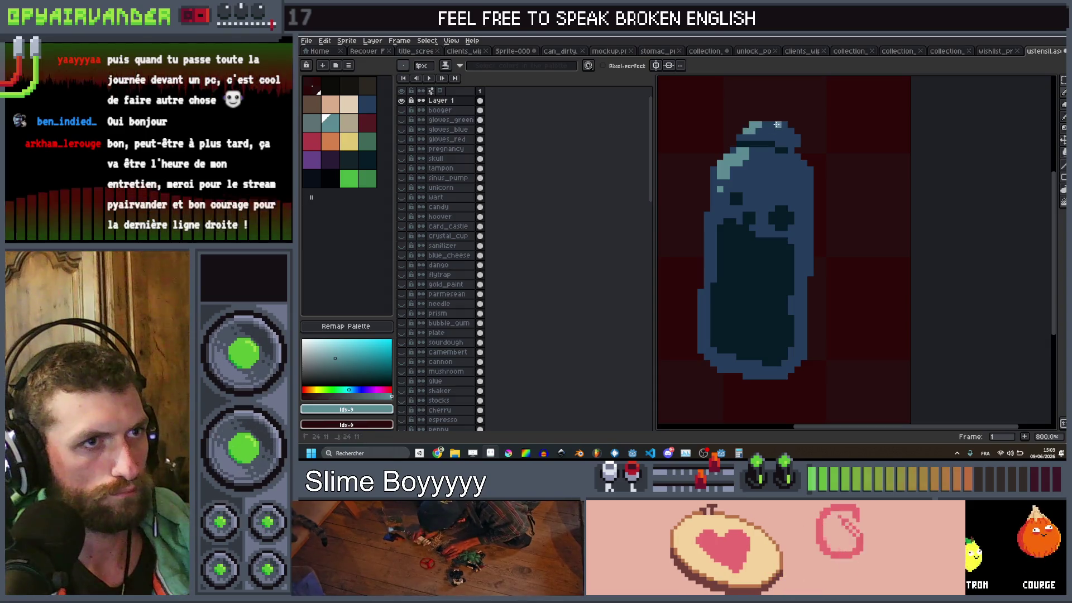
{"action": "key", "text": "1"}
{"action": "scroll", "coordinate": [823, 138], "scroll_direction": "up", "scroll_amount": 5}
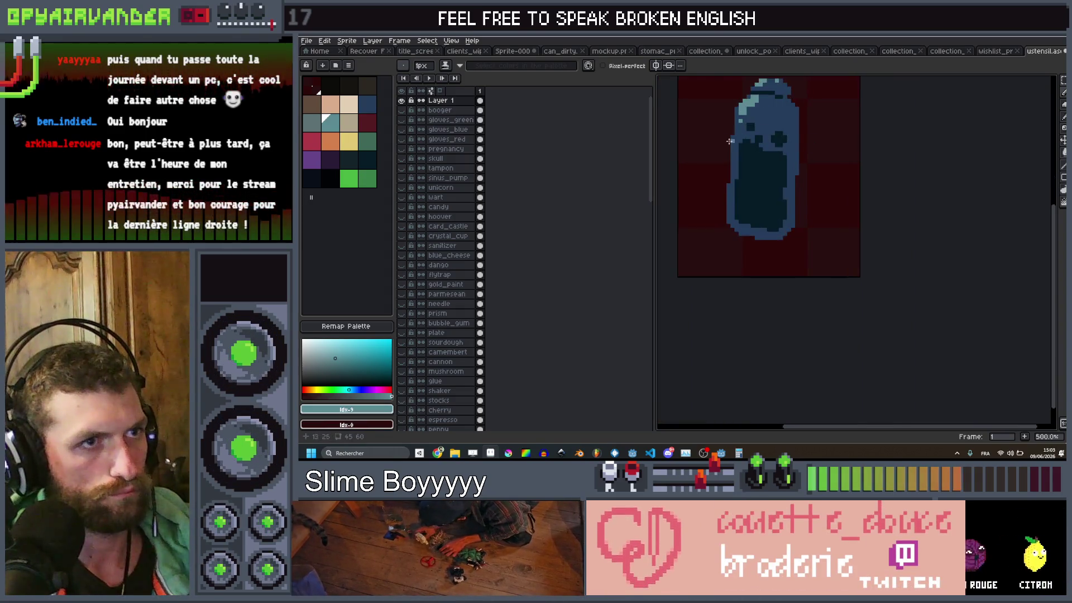
{"action": "left_click", "coordinate": [736, 137], "text": "shift"}
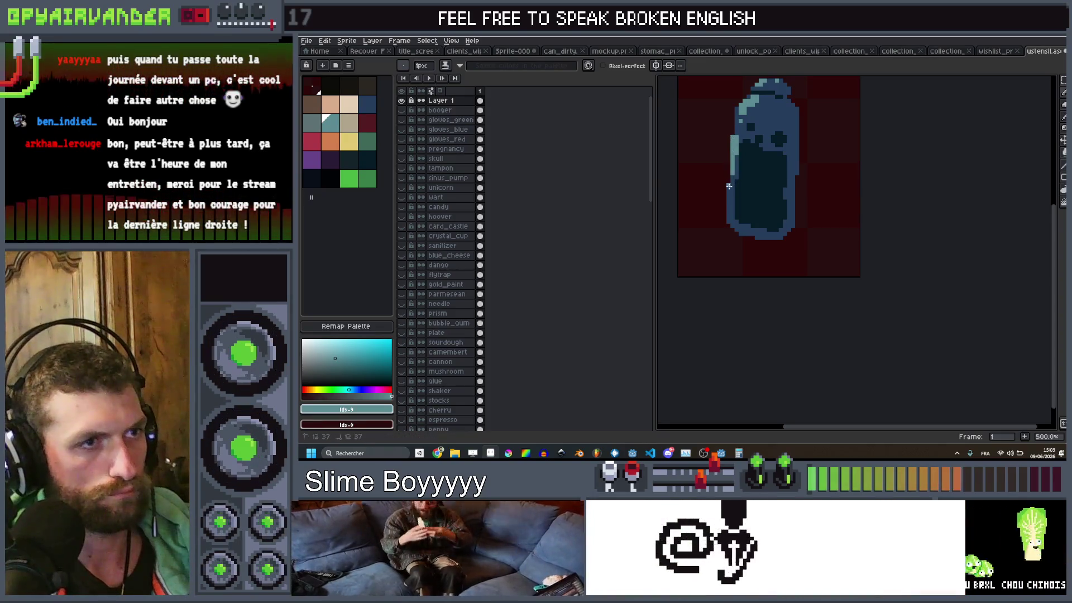
{"action": "scroll", "coordinate": [788, 139], "scroll_direction": "down", "scroll_amount": 5}
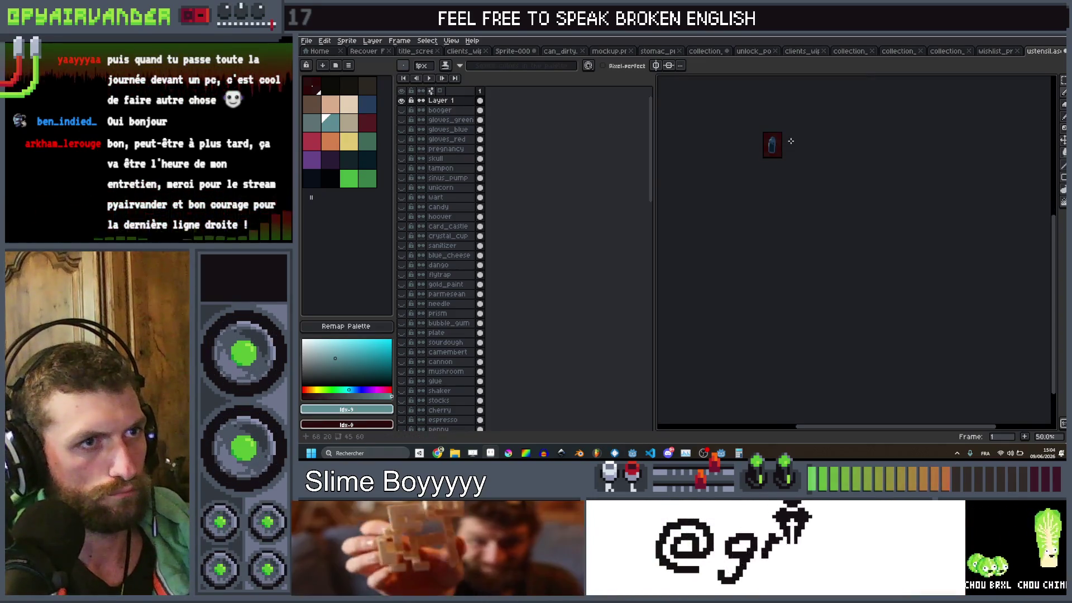
Step: Rename the blue creature's layer to 'ink' and hide it alongside the booger layer
{"action": "double_click", "coordinate": [450, 100]}
{"action": "type", "text": "ink"}
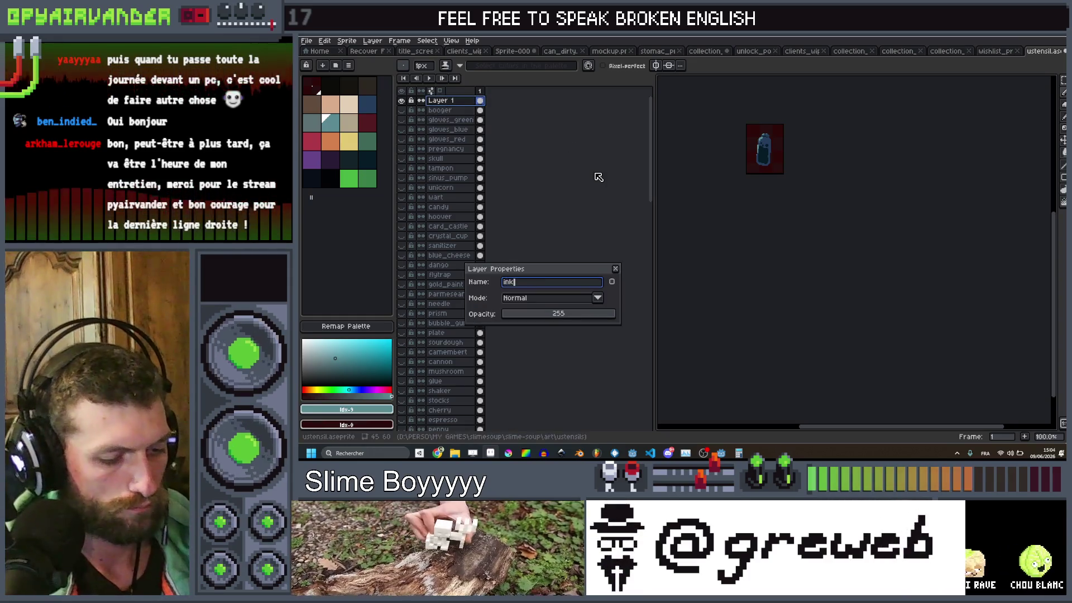
{"action": "key", "text": "Return"}
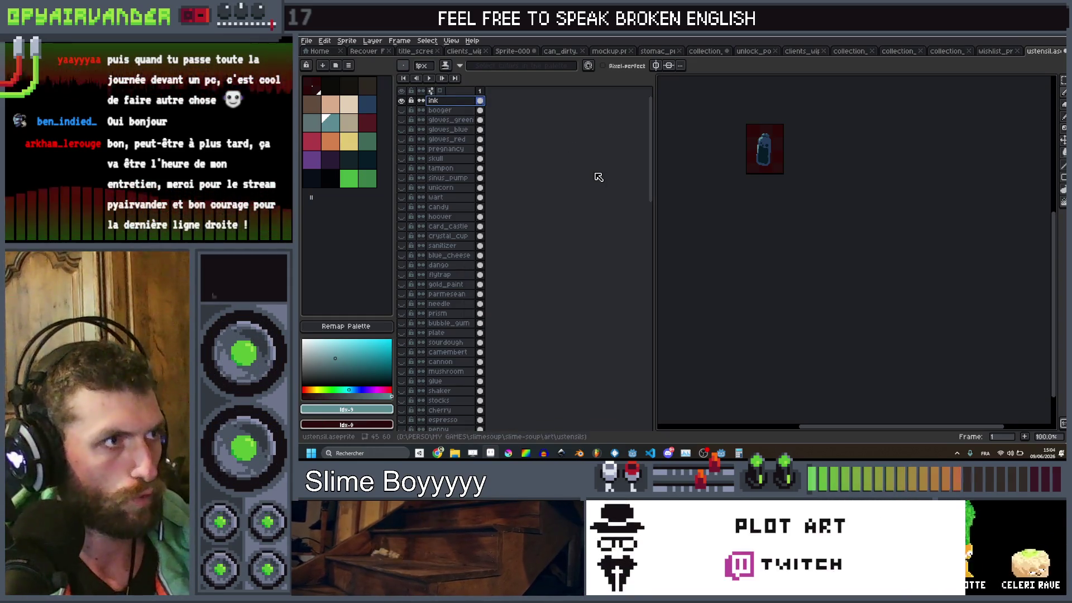
{"action": "key", "text": "bracketleft"}
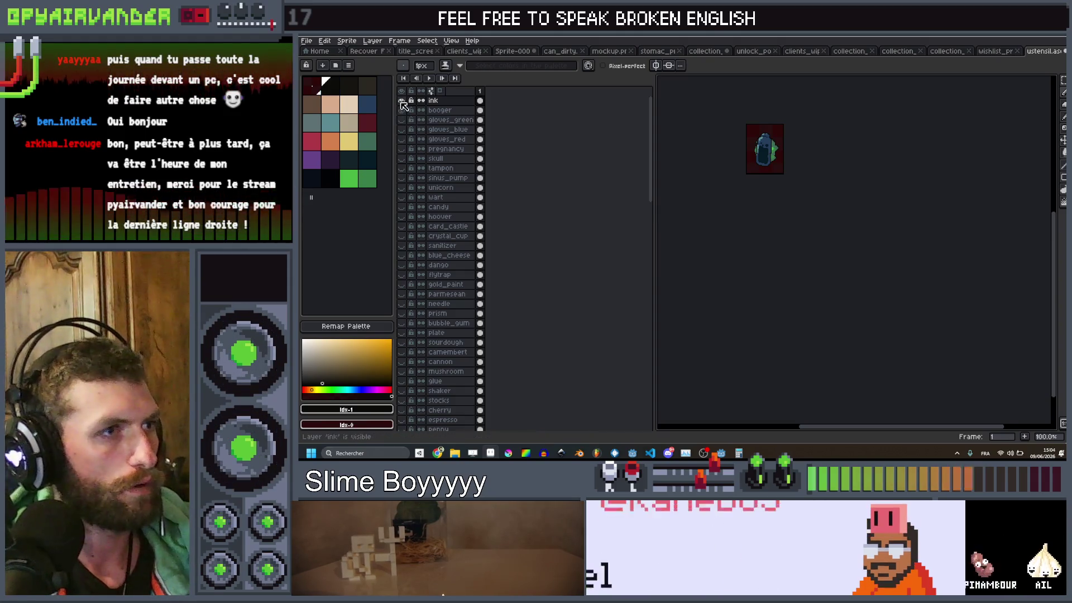
{"action": "left_click_drag", "start_coordinate": [402, 102], "coordinate": [404, 110]}
{"action": "left_click", "coordinate": [402, 104]}
{"action": "left_click", "coordinate": [458, 102]}
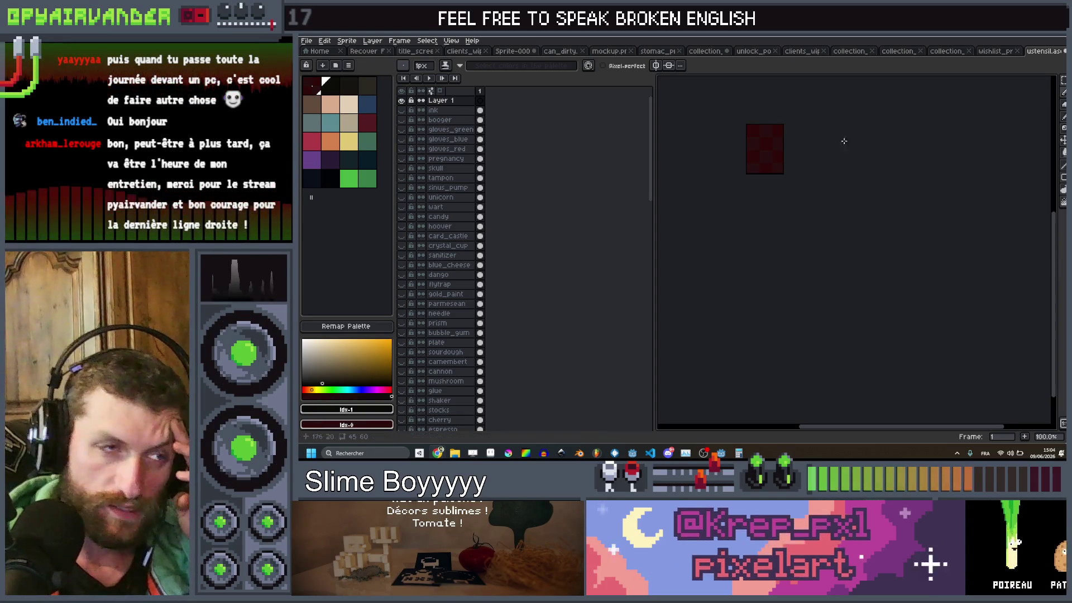
Step: Zoom to 500% and try a 4px orange box outline with an orange flood fill
{"action": "key", "text": "plus"}
{"action": "key", "text": "plus"}
{"action": "key", "text": "plus"}
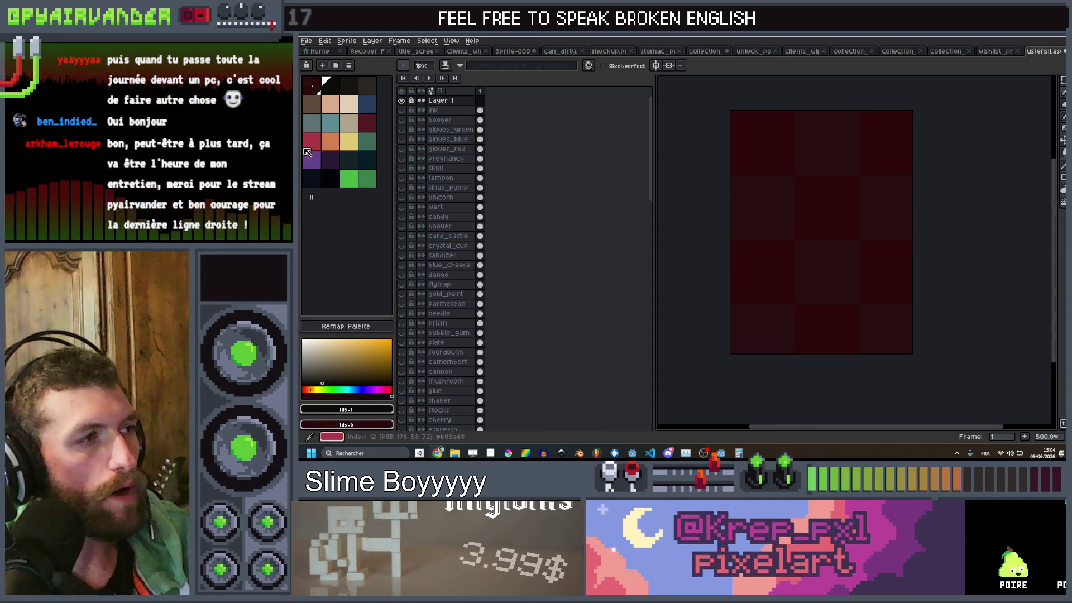
{"action": "left_click", "coordinate": [330, 152]}
{"action": "key", "text": "plus"}
{"action": "key", "text": "plus"}
{"action": "key", "text": "plus"}
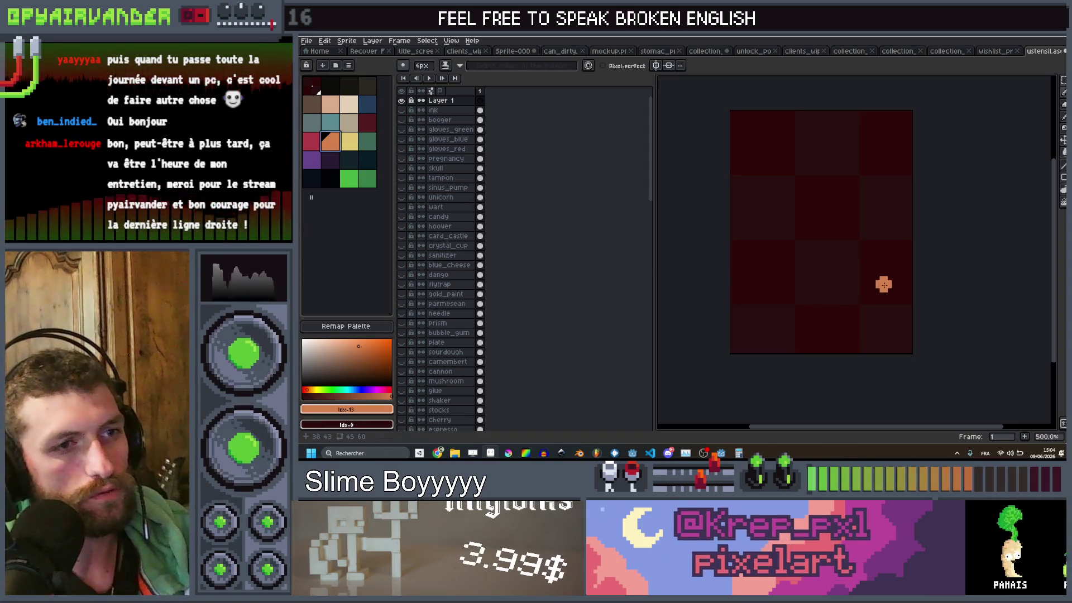
{"action": "mouse_move", "coordinate": [875, 281]}
{"action": "left_mouse_down"}
{"action": "mouse_move", "coordinate": [790, 302]}
{"action": "mouse_move", "coordinate": [775, 171]}
{"action": "left_mouse_up"}
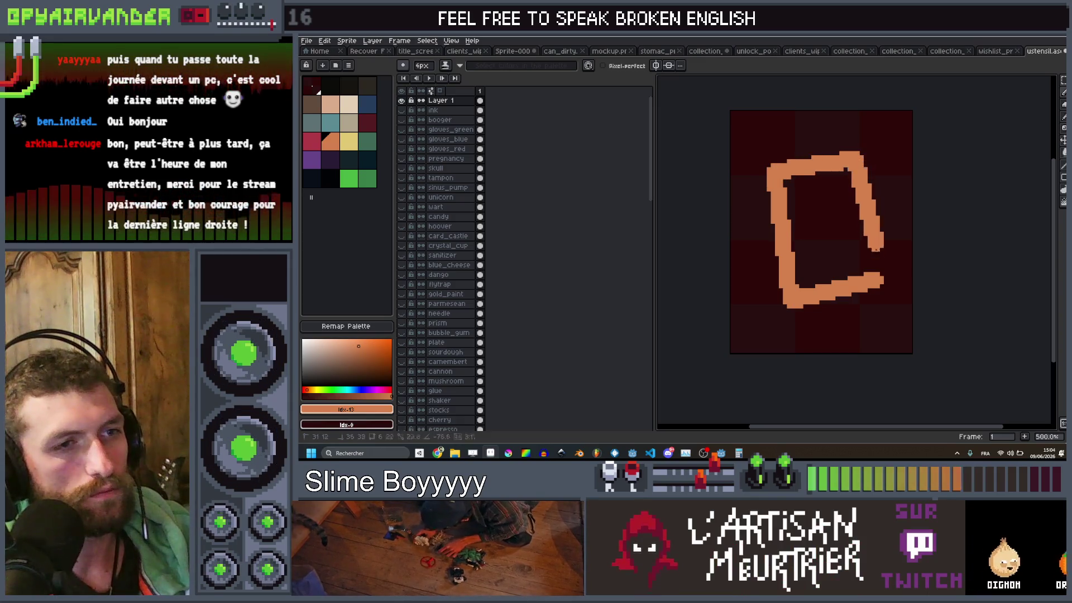
{"action": "scroll", "coordinate": [867, 233], "scroll_direction": "down", "scroll_amount": 4}
{"action": "scroll", "coordinate": [867, 234], "scroll_direction": "up", "scroll_amount": 5}
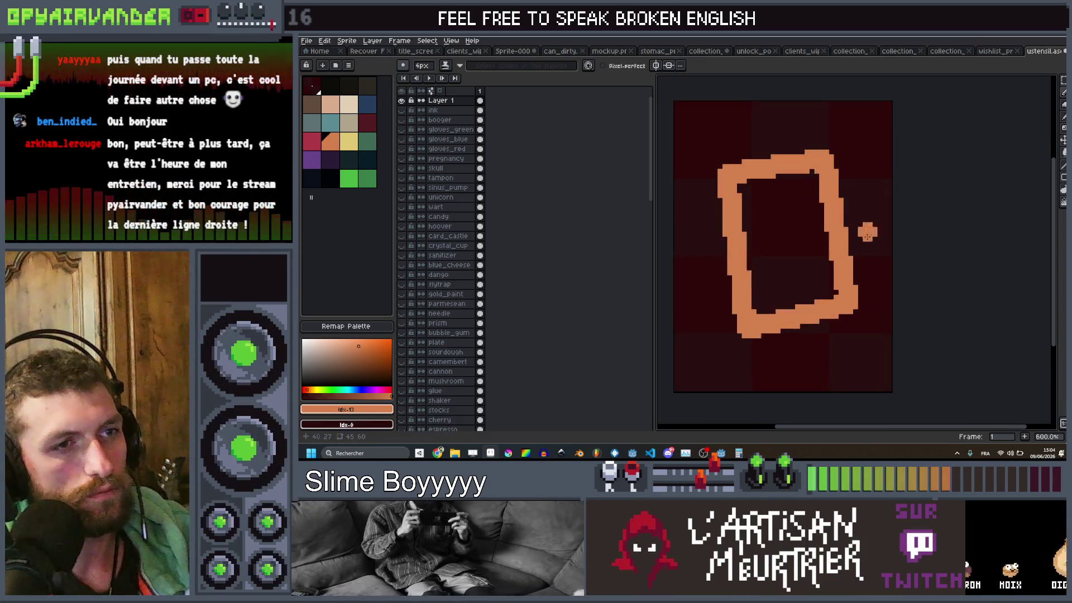
{"action": "key", "text": "g"}
{"action": "left_click", "coordinate": [807, 250]}
Step: Undo the orange fill and strokes so Layer 1 is blank again
{"action": "scroll", "coordinate": [825, 242], "scroll_direction": "down", "scroll_amount": 5}
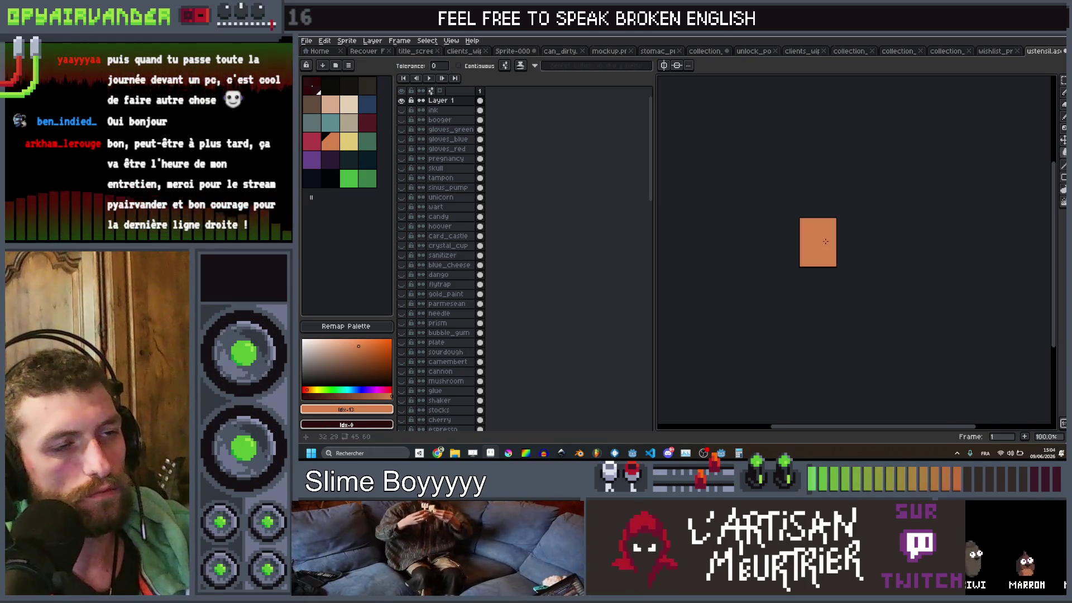
{"action": "key", "text": "ctrl+z"}
{"action": "scroll", "coordinate": [832, 241], "scroll_direction": "up", "scroll_amount": 3}
{"action": "key", "text": "ctrl+z"}
{"action": "key", "text": "ctrl+z"}
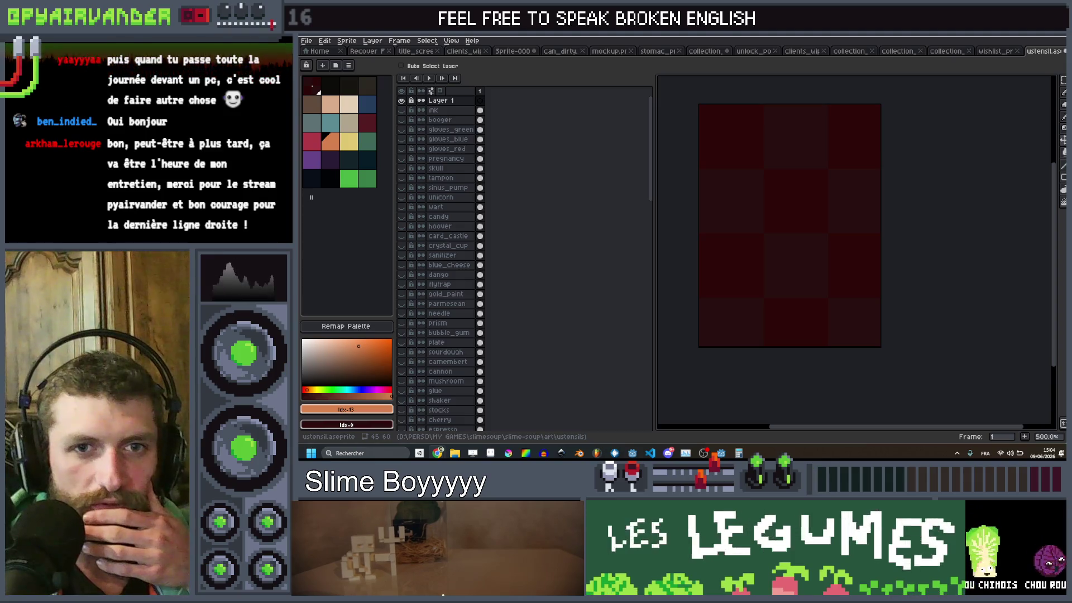
{"action": "key", "text": "g"}
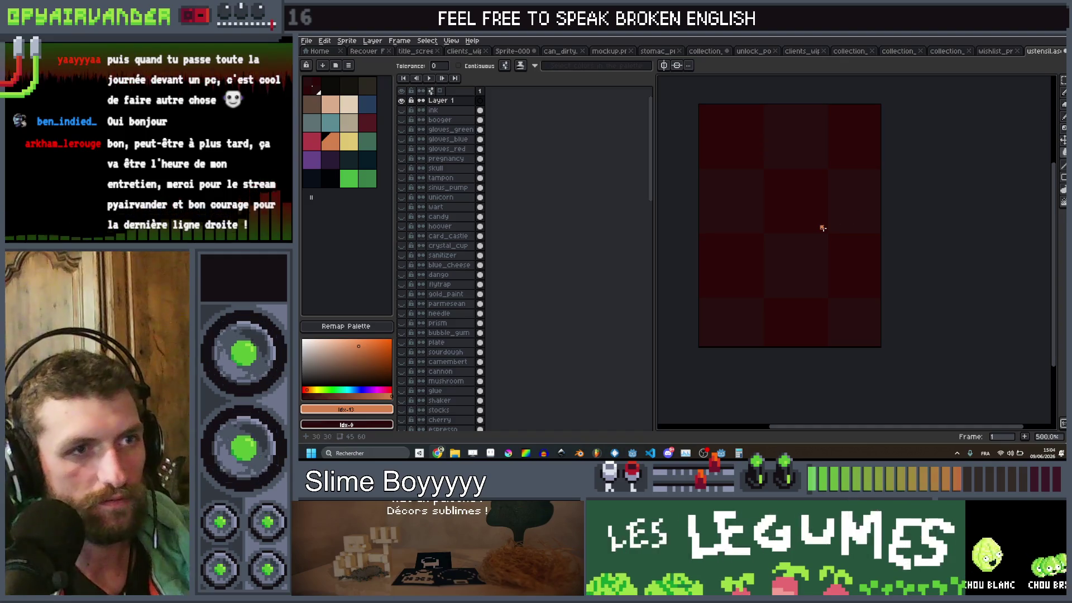
{"action": "left_click", "coordinate": [808, 210], "text": "ctrl"}
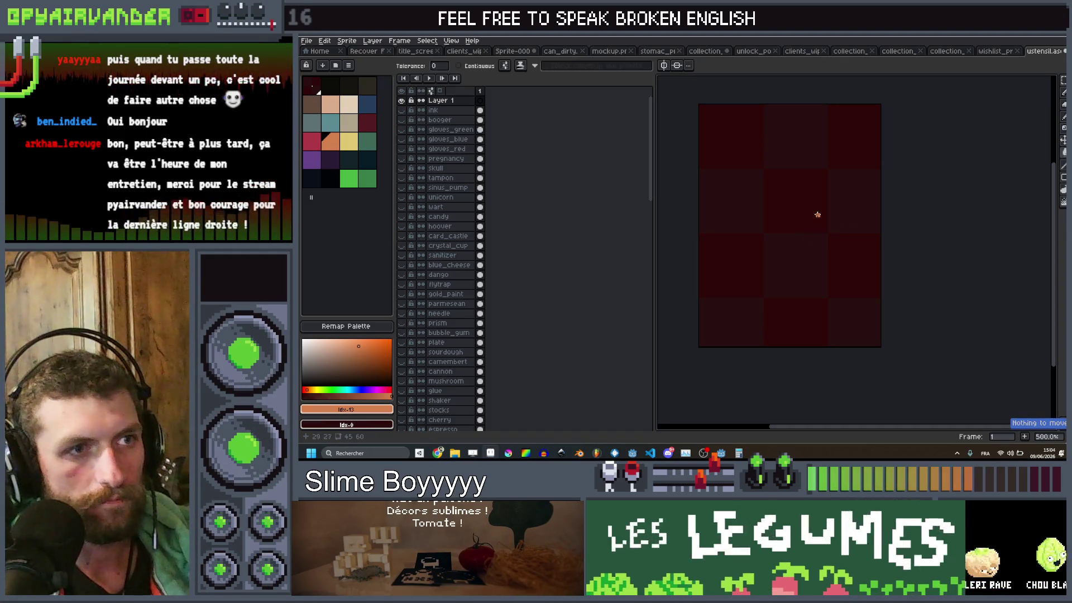
Step: Sketch the orange bottle outline with the pencil and fill its hollow using a larger brush
{"action": "key", "text": "b"}
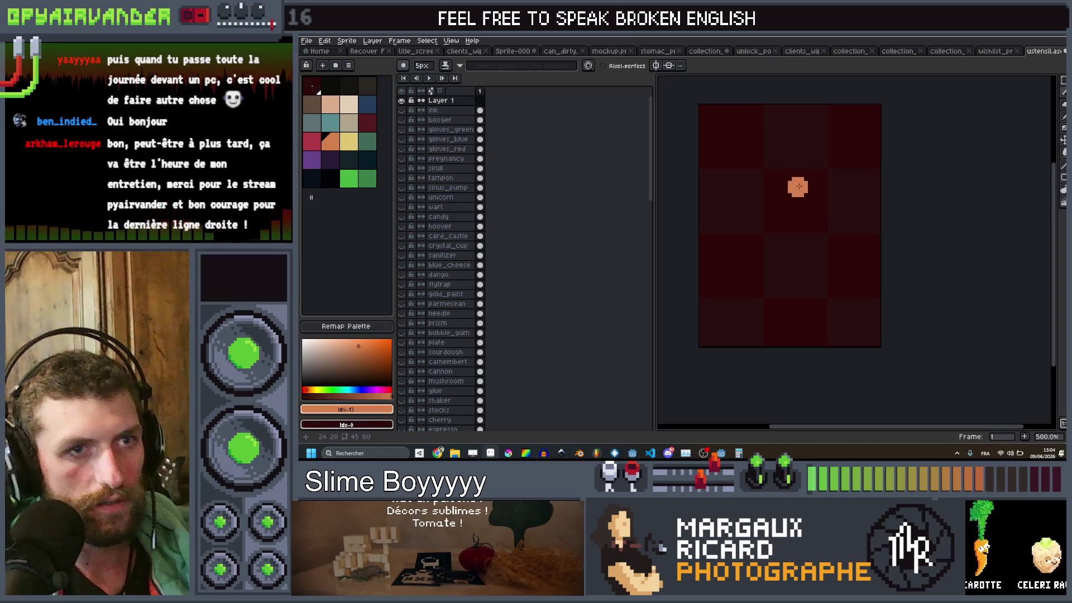
{"action": "mouse_move", "coordinate": [799, 186]}
{"action": "left_mouse_down"}
{"action": "mouse_move", "coordinate": [804, 203]}
{"action": "mouse_move", "coordinate": [772, 217]}
{"action": "left_mouse_up"}
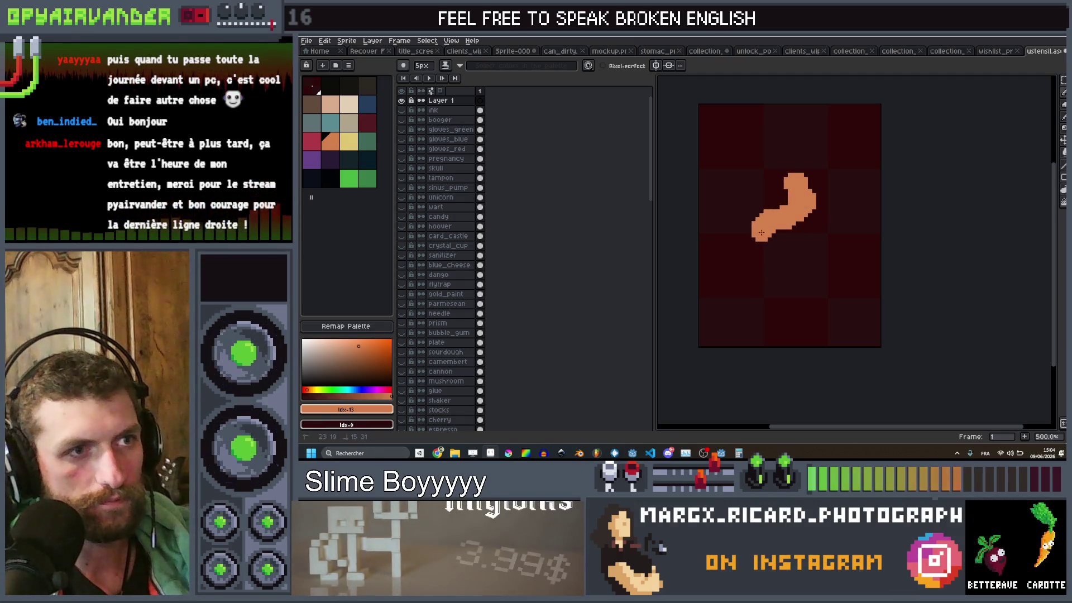
{"action": "mouse_move", "coordinate": [755, 266]}
{"action": "left_mouse_down"}
{"action": "mouse_move", "coordinate": [760, 290]}
{"action": "mouse_move", "coordinate": [833, 285]}
{"action": "mouse_move", "coordinate": [836, 243]}
{"action": "left_mouse_up"}
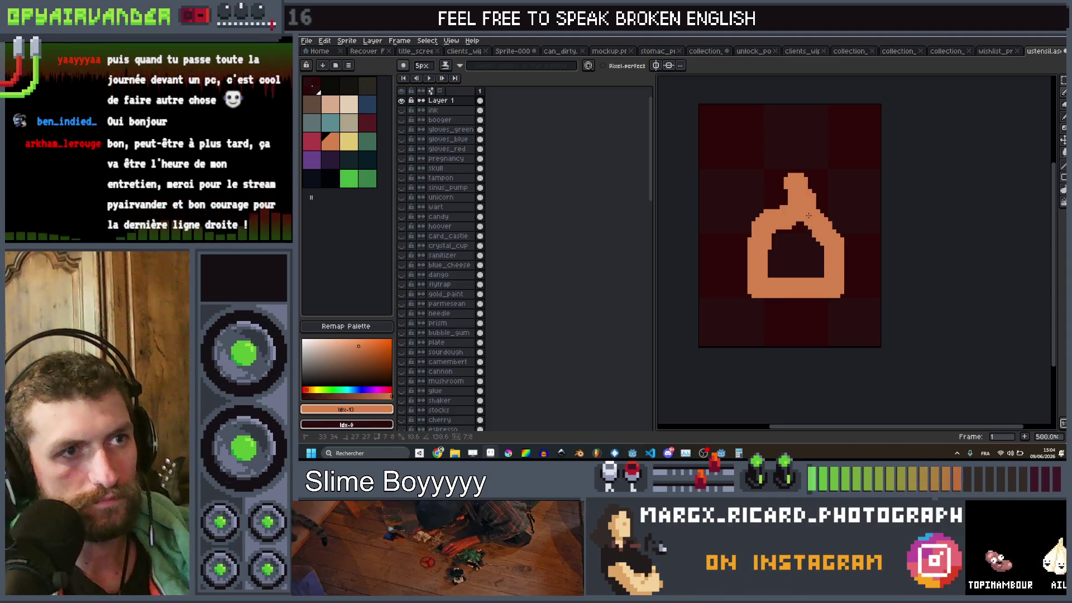
{"action": "key", "text": "plus"}
{"action": "key", "text": "plus"}
{"action": "key", "text": "plus"}
{"action": "mouse_move", "coordinate": [826, 220]}
{"action": "left_mouse_down"}
{"action": "mouse_move", "coordinate": [790, 251]}
{"action": "mouse_move", "coordinate": [796, 262]}
{"action": "mouse_move", "coordinate": [783, 273]}
{"action": "mouse_move", "coordinate": [800, 297]}
{"action": "left_mouse_up"}
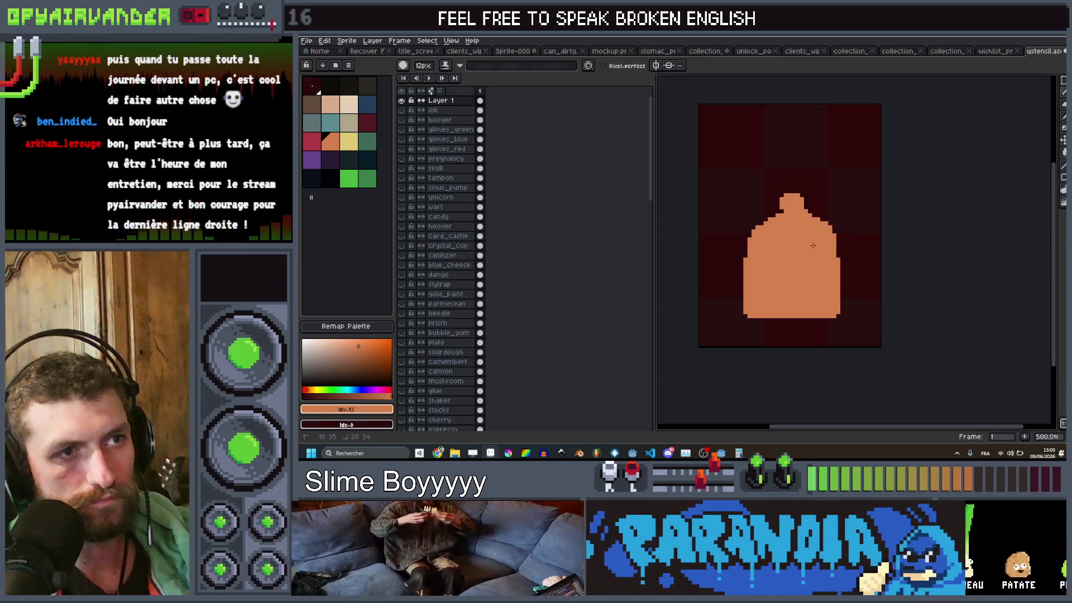
Step: Reshape the bottle's top into a narrow rounded neck, ending with a 6px brush
{"action": "key", "text": "ctrl+z"}
{"action": "key", "text": "minus"}
{"action": "key", "text": "minus"}
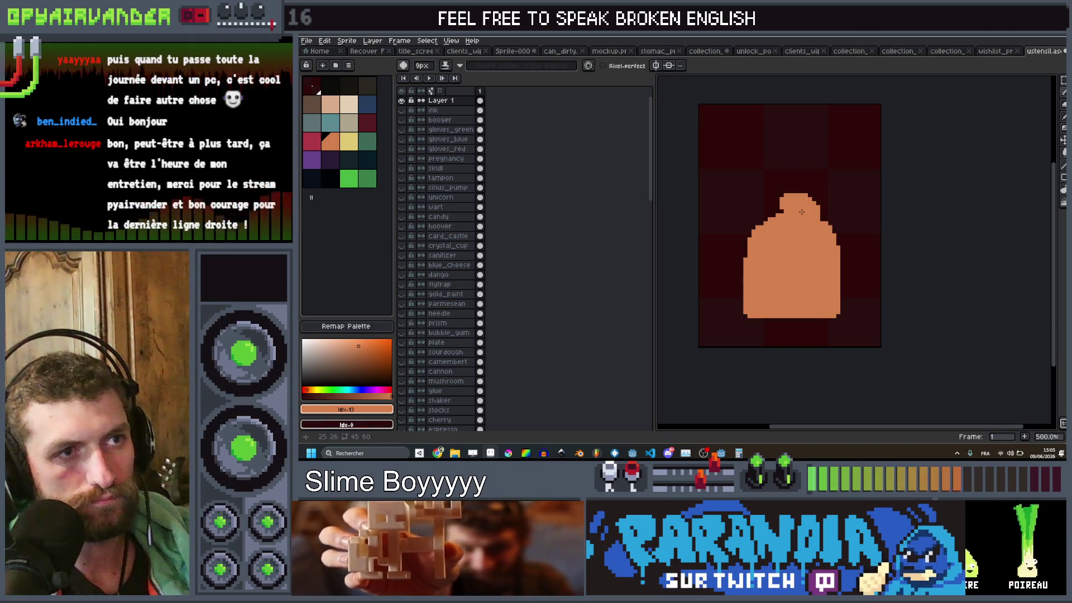
{"action": "left_click", "coordinate": [796, 209]}
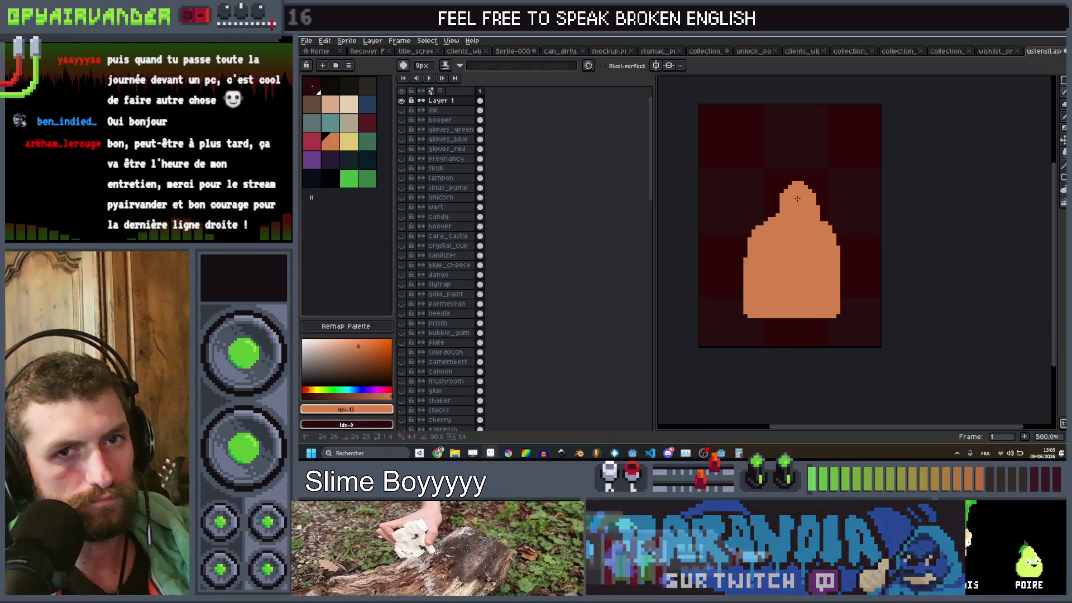
{"action": "scroll", "coordinate": [798, 197], "scroll_direction": "down", "scroll_amount": 5}
{"action": "scroll", "coordinate": [816, 194], "scroll_direction": "up", "scroll_amount": 6}
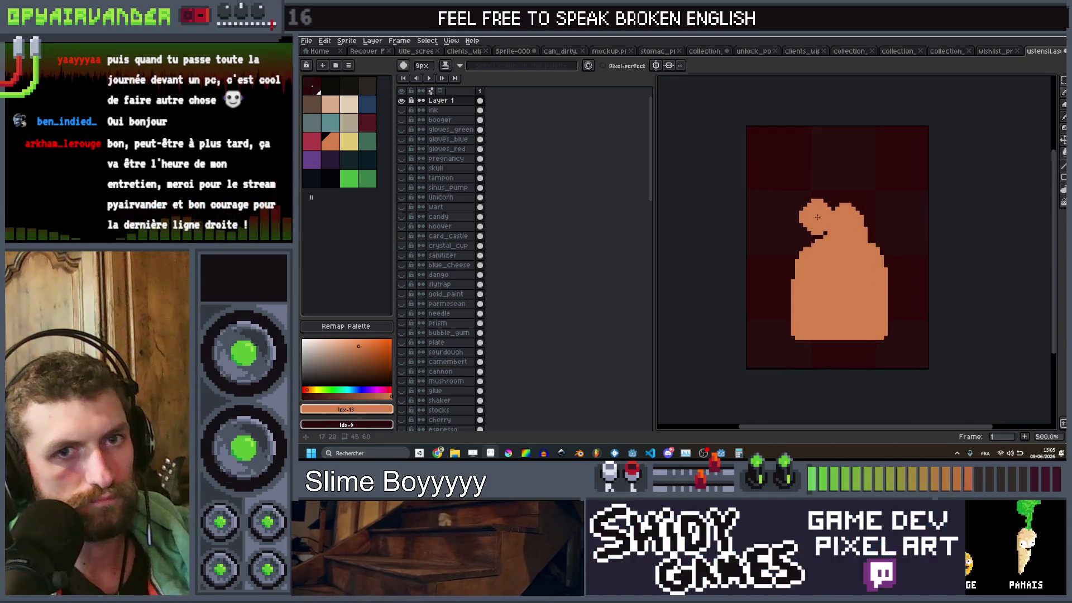
{"action": "key", "text": "minus"}
{"action": "key", "text": "minus"}
{"action": "key", "text": "minus"}
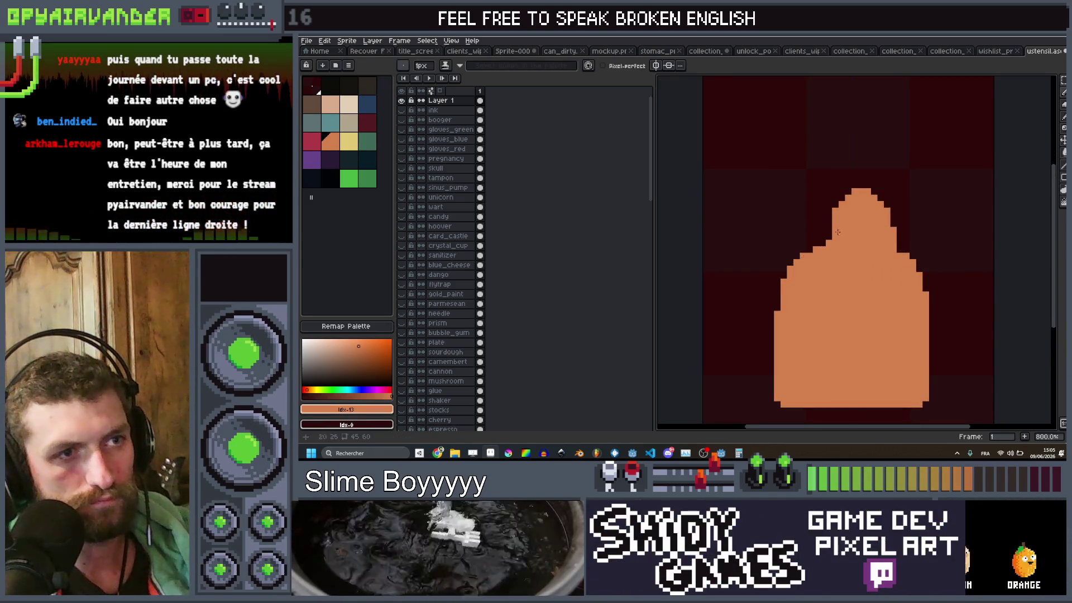
{"action": "scroll", "coordinate": [837, 231], "scroll_direction": "down", "scroll_amount": 6}
{"action": "scroll", "coordinate": [852, 274], "scroll_direction": "up", "scroll_amount": 6}
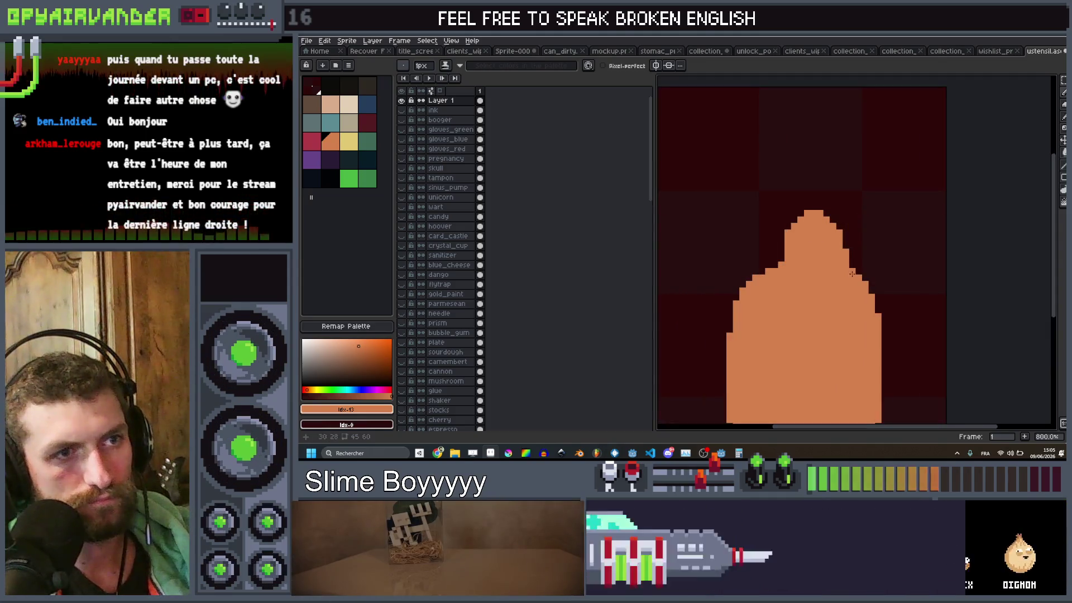
{"action": "key", "text": "plus"}
{"action": "key", "text": "plus"}
{"action": "key", "text": "plus"}
{"action": "scroll", "coordinate": [838, 276], "scroll_direction": "down", "scroll_amount": 3}
{"action": "scroll", "coordinate": [805, 279], "scroll_direction": "up", "scroll_amount": 3}
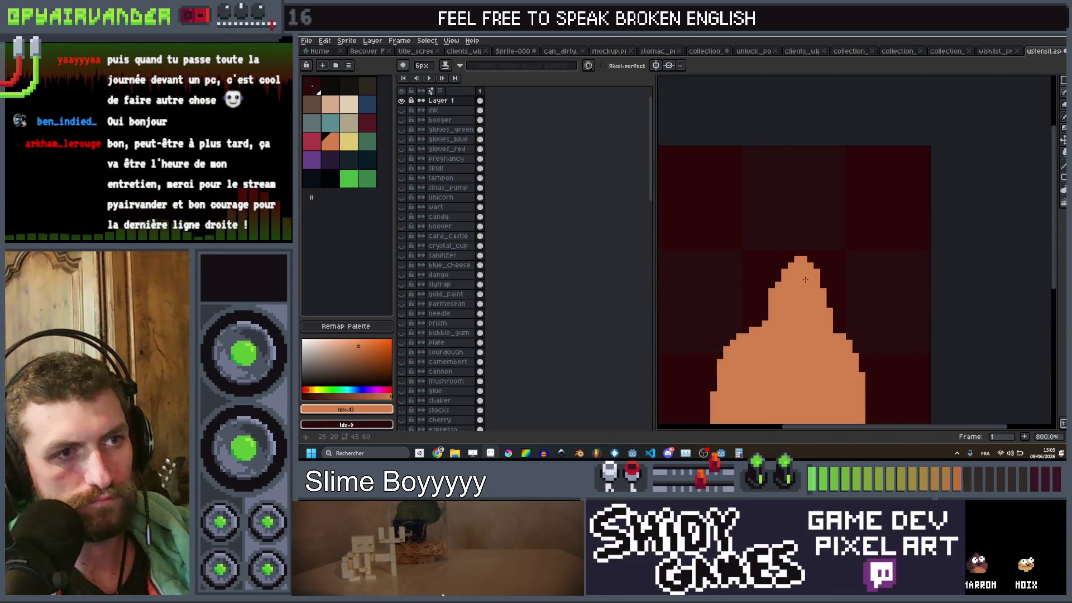
Step: Paint a pale yellow band across the bottle's neck
{"action": "left_click", "coordinate": [348, 141]}
{"action": "key", "text": "minus"}
{"action": "key", "text": "minus"}
{"action": "left_click", "coordinate": [808, 261]}
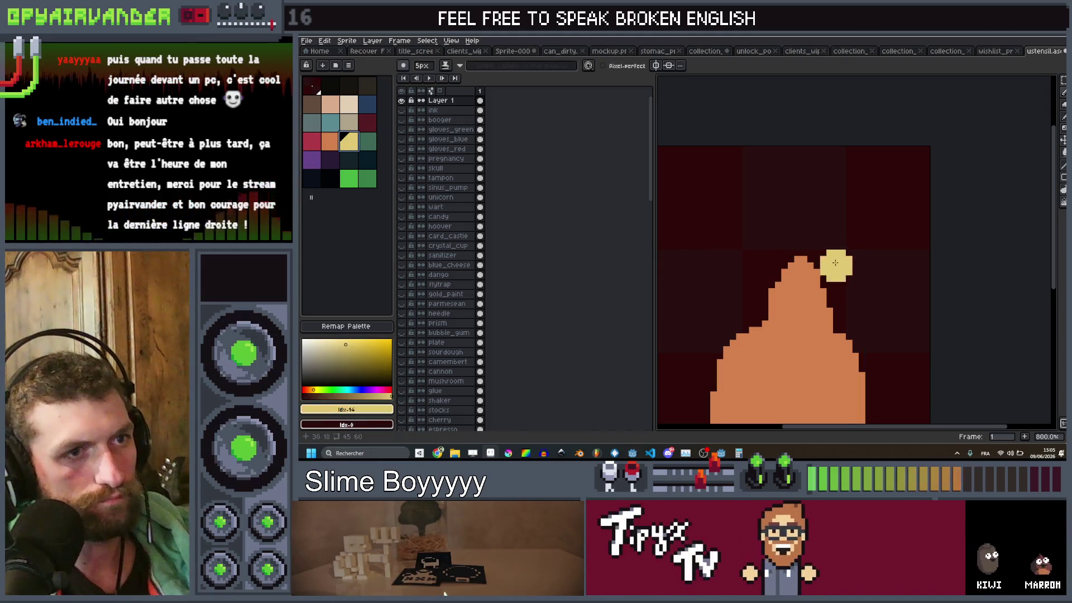
{"action": "mouse_move", "coordinate": [822, 265]}
{"action": "left_mouse_down"}
{"action": "mouse_move", "coordinate": [780, 269]}
{"action": "mouse_move", "coordinate": [818, 257]}
{"action": "left_mouse_up"}
{"action": "scroll", "coordinate": [819, 261], "scroll_direction": "down", "scroll_amount": 4}
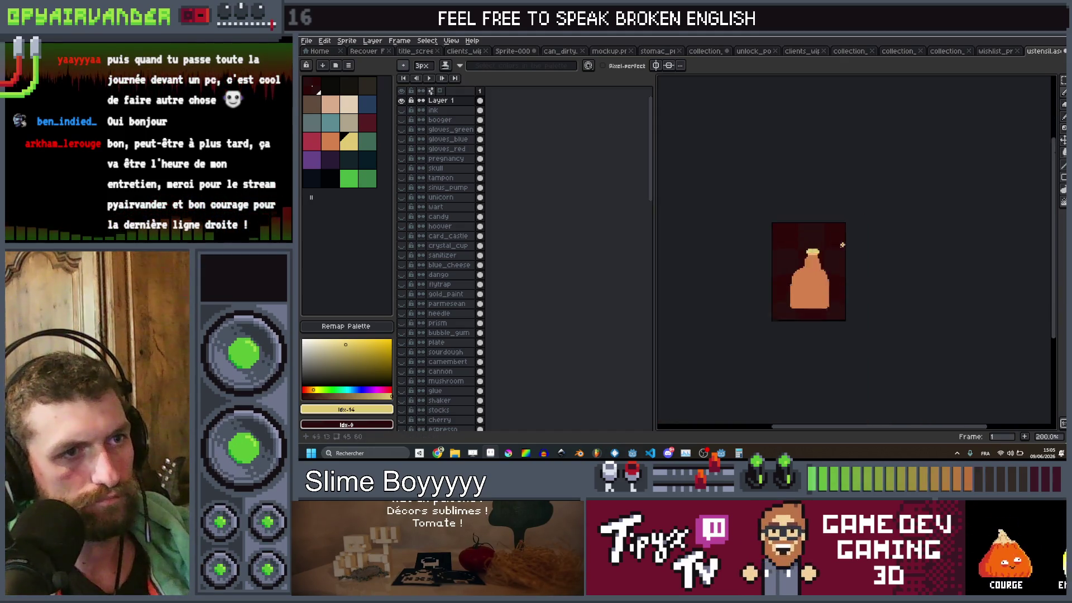
{"action": "scroll", "coordinate": [770, 302], "scroll_direction": "up", "scroll_amount": 3}
Step: Draw a 2px dark green spray head and a yellow trigger extending left from it
{"action": "left_click", "coordinate": [376, 181]}
{"action": "key", "text": "minus"}
{"action": "mouse_move", "coordinate": [792, 252]}
{"action": "left_mouse_down"}
{"action": "mouse_move", "coordinate": [748, 251]}
{"action": "mouse_move", "coordinate": [753, 229]}
{"action": "mouse_move", "coordinate": [801, 239]}
{"action": "mouse_move", "coordinate": [756, 239]}
{"action": "left_mouse_up"}
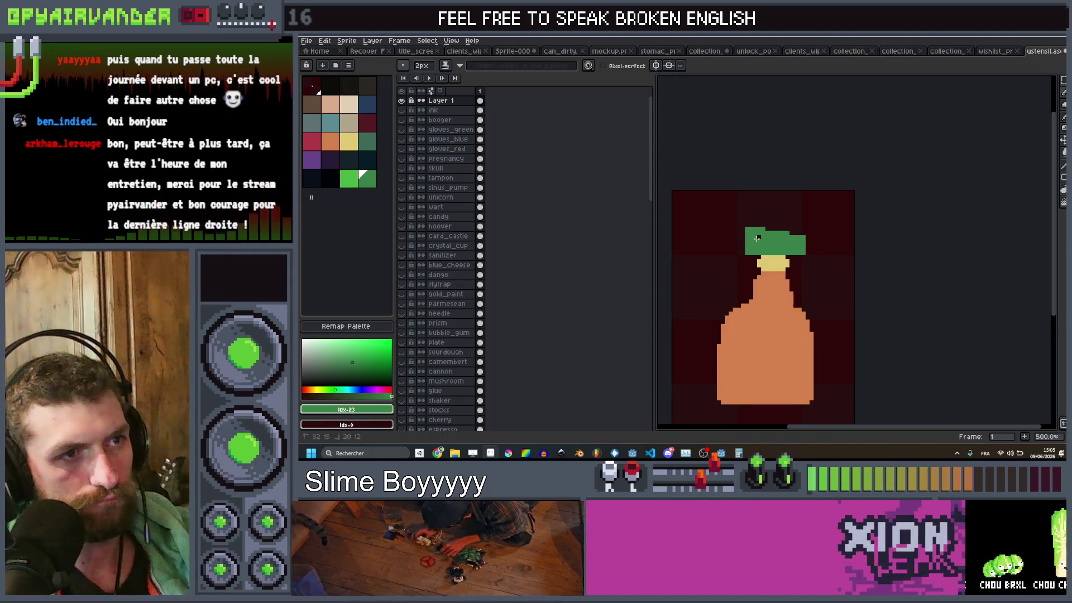
{"action": "left_click", "coordinate": [773, 262], "text": "alt"}
{"action": "left_click", "coordinate": [751, 239]}
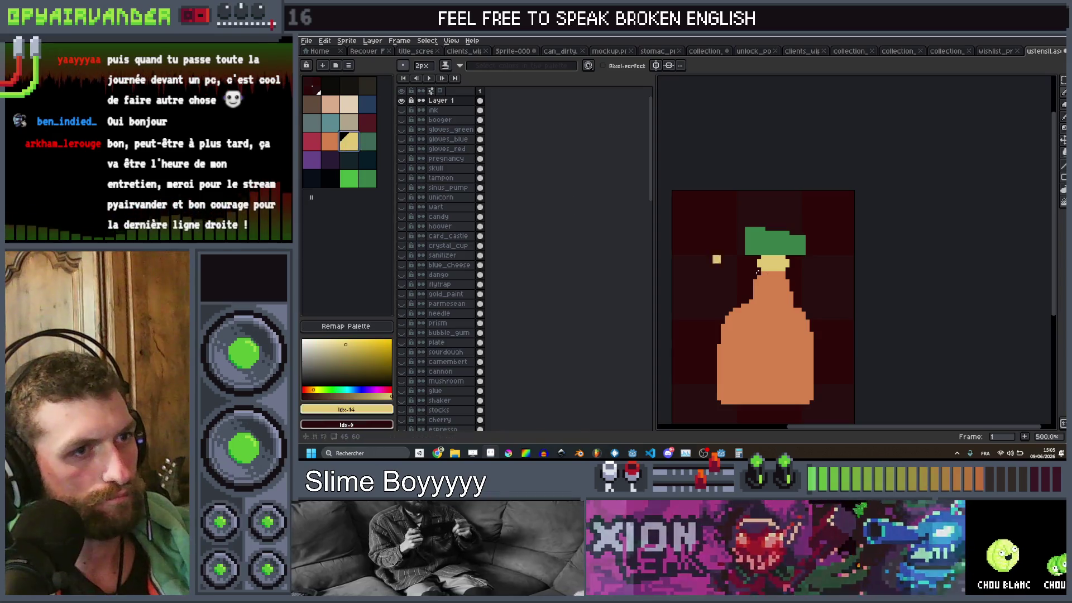
{"action": "scroll", "coordinate": [754, 241], "scroll_direction": "up", "scroll_amount": 2}
{"action": "mouse_move", "coordinate": [728, 229]}
{"action": "left_mouse_down"}
{"action": "mouse_move", "coordinate": [703, 242]}
{"action": "mouse_move", "coordinate": [729, 247]}
{"action": "left_mouse_up"}
{"action": "scroll", "coordinate": [738, 239], "scroll_direction": "down", "scroll_amount": 1}
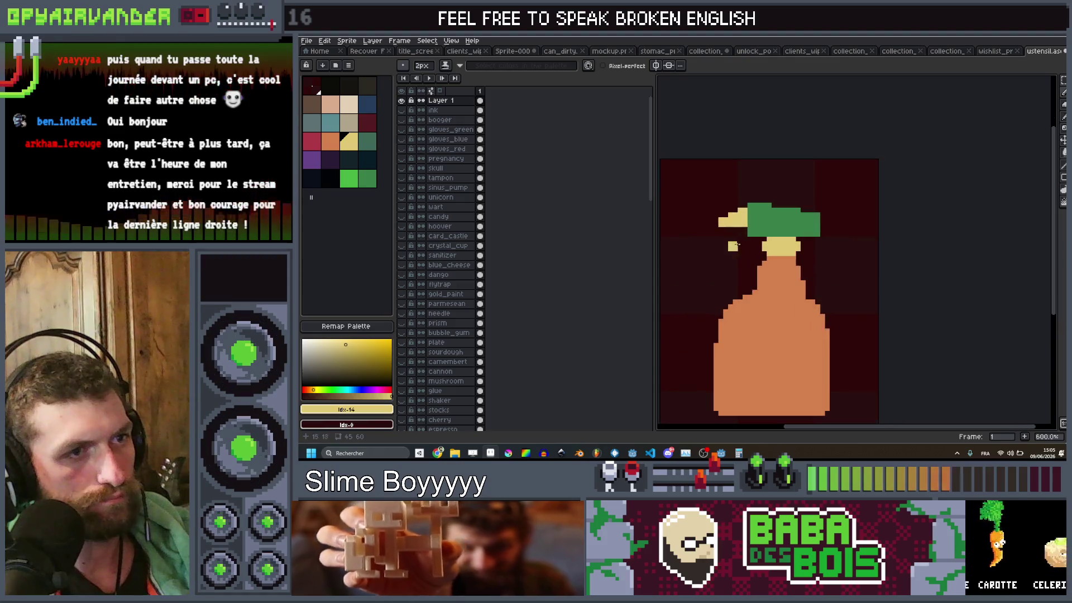
Step: Extend the green cap down its left edge with a 3px brush, then ready yellow at 2px
{"action": "left_click", "coordinate": [782, 223], "text": "alt"}
{"action": "key", "text": "plus"}
{"action": "left_click", "coordinate": [743, 210]}
{"action": "left_click_drag", "start_coordinate": [739, 208], "coordinate": [739, 232]}
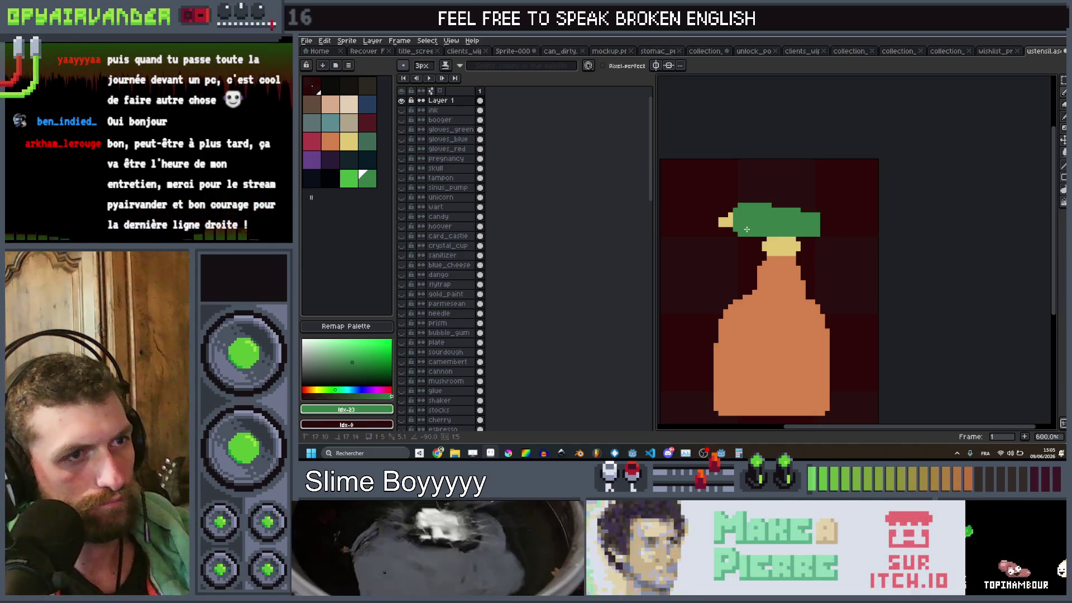
{"action": "scroll", "coordinate": [747, 229], "scroll_direction": "down", "scroll_amount": 5}
{"action": "scroll", "coordinate": [746, 229], "scroll_direction": "up", "scroll_amount": 4}
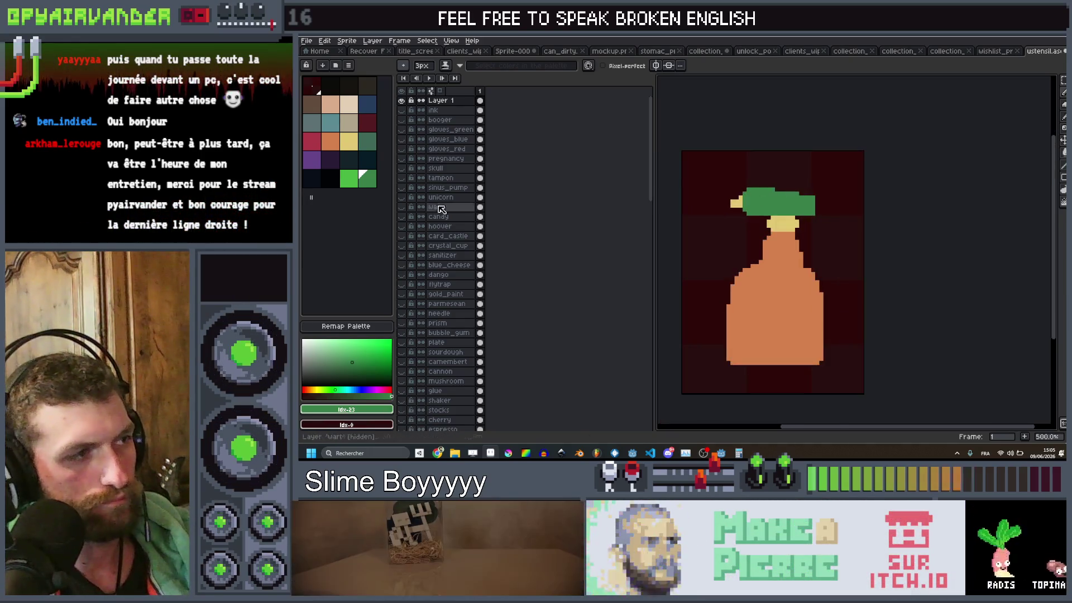
{"action": "left_click", "coordinate": [349, 141]}
{"action": "key", "text": "minus"}
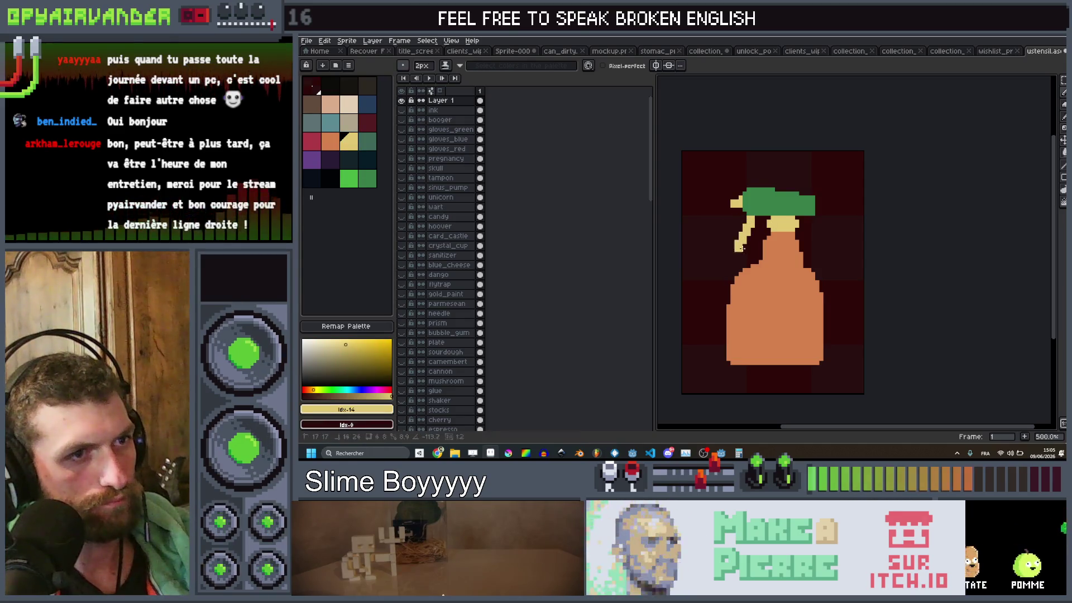
{"action": "scroll", "coordinate": [817, 204], "scroll_direction": "down", "scroll_amount": 5}
{"action": "scroll", "coordinate": [825, 206], "scroll_direction": "up", "scroll_amount": 8}
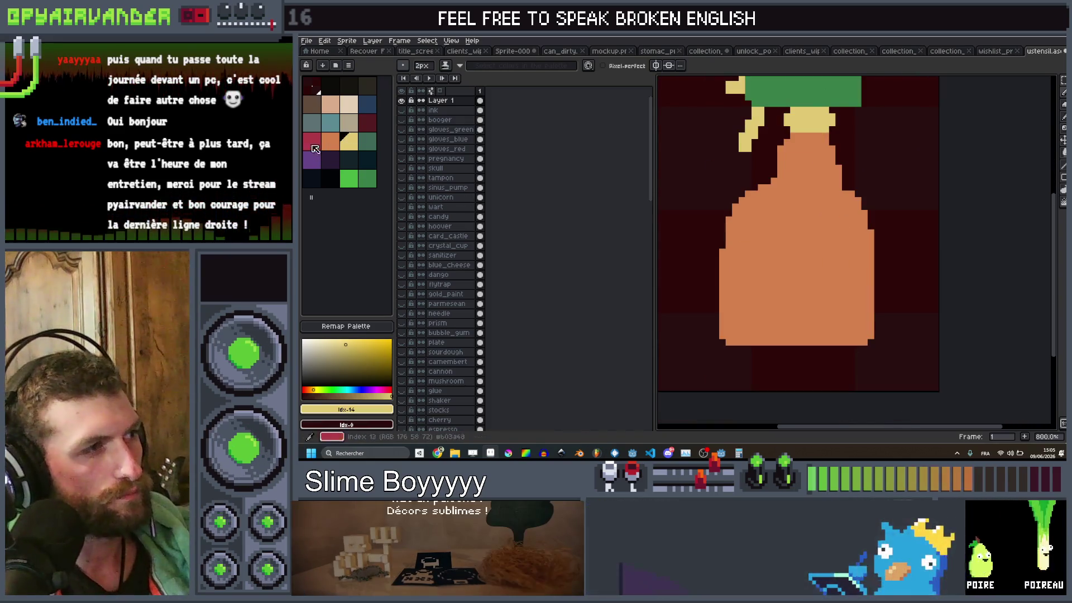
Step: Draw two dark green stripes across the bottle's middle and lower body
{"action": "key", "text": "bracketleft"}
{"action": "key", "text": "bracketleft"}
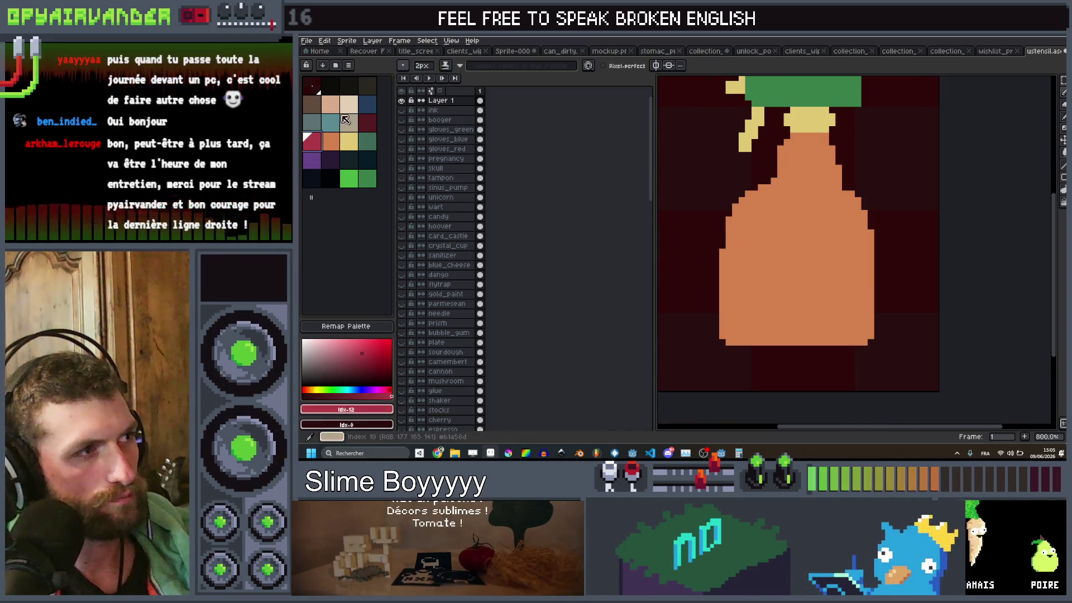
{"action": "left_click", "coordinate": [369, 180]}
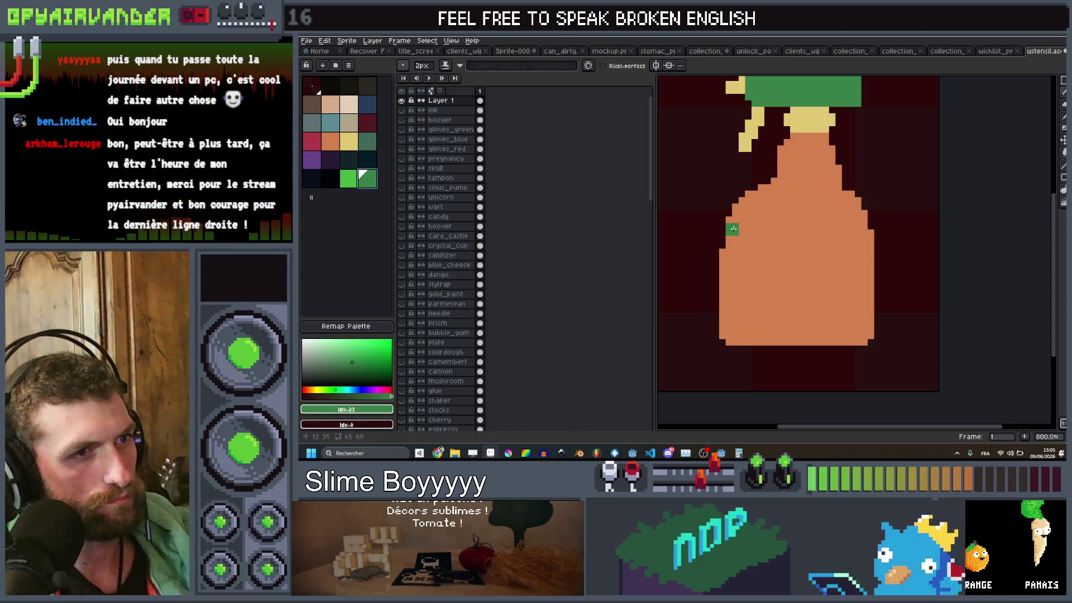
{"action": "left_click_drag", "start_coordinate": [729, 229], "coordinate": [868, 235]}
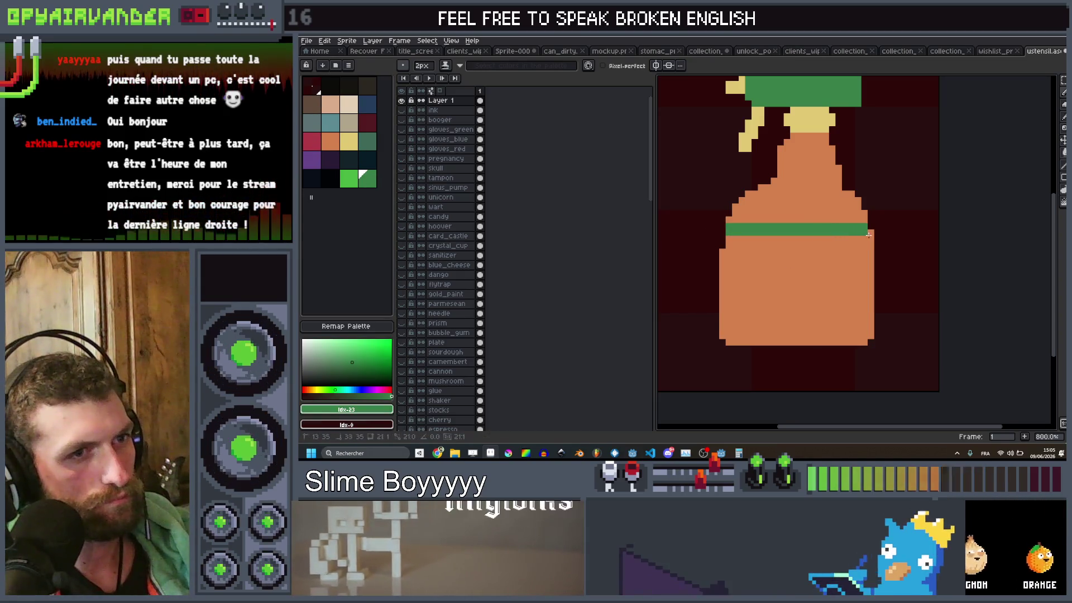
{"action": "left_click", "coordinate": [864, 298]}
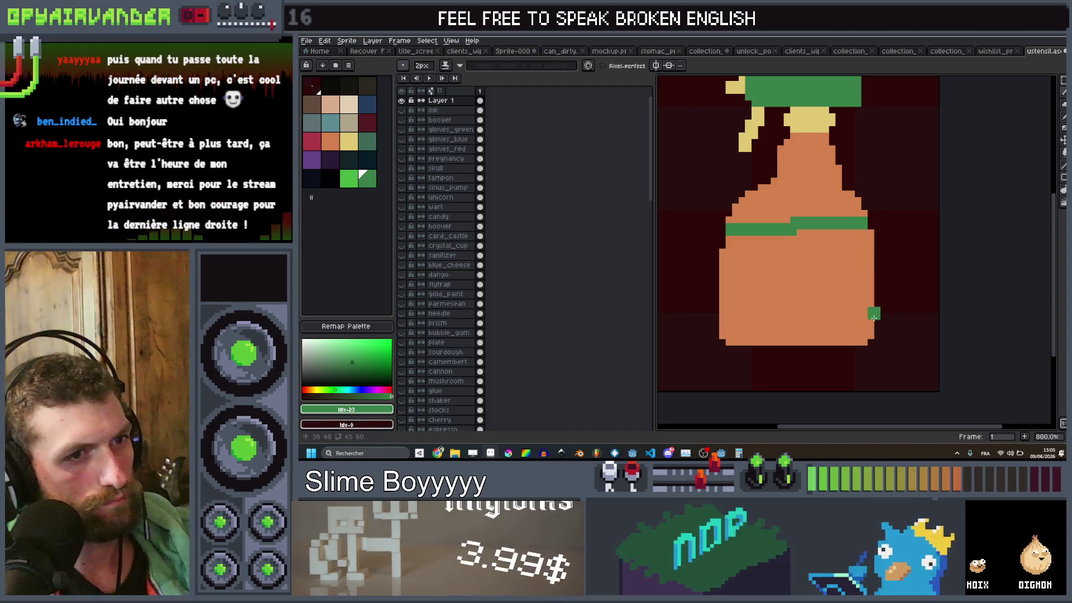
{"action": "left_click_drag", "start_coordinate": [874, 318], "coordinate": [766, 319]}
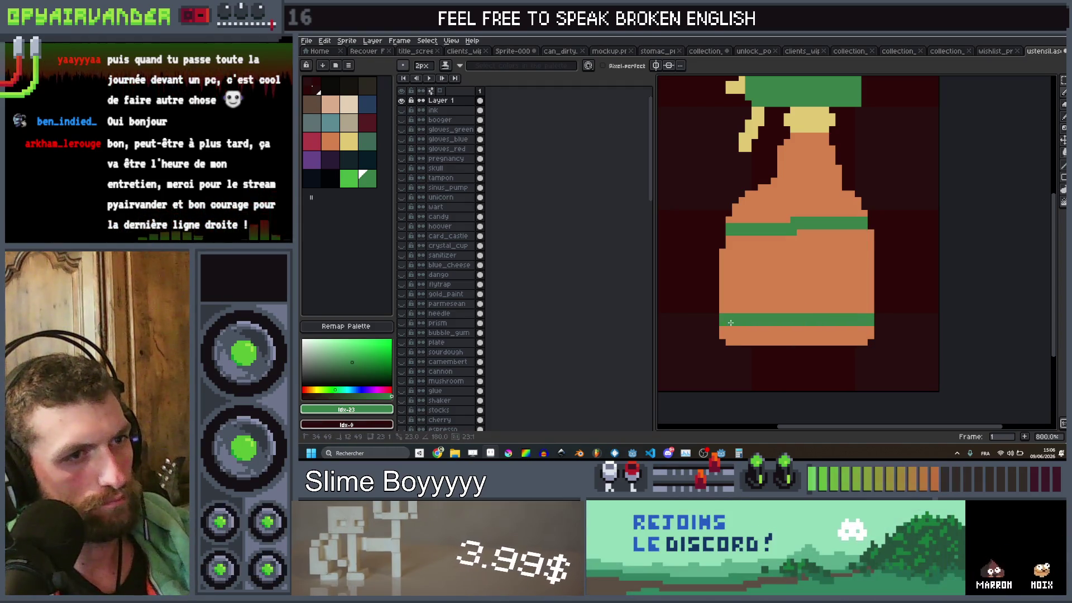
Step: Flood-fill the body between the stripes green, leaving an orange strip along the bottom
{"action": "key", "text": "g"}
{"action": "left_click", "coordinate": [814, 301]}
{"action": "scroll", "coordinate": [838, 268], "scroll_direction": "down", "scroll_amount": 7}
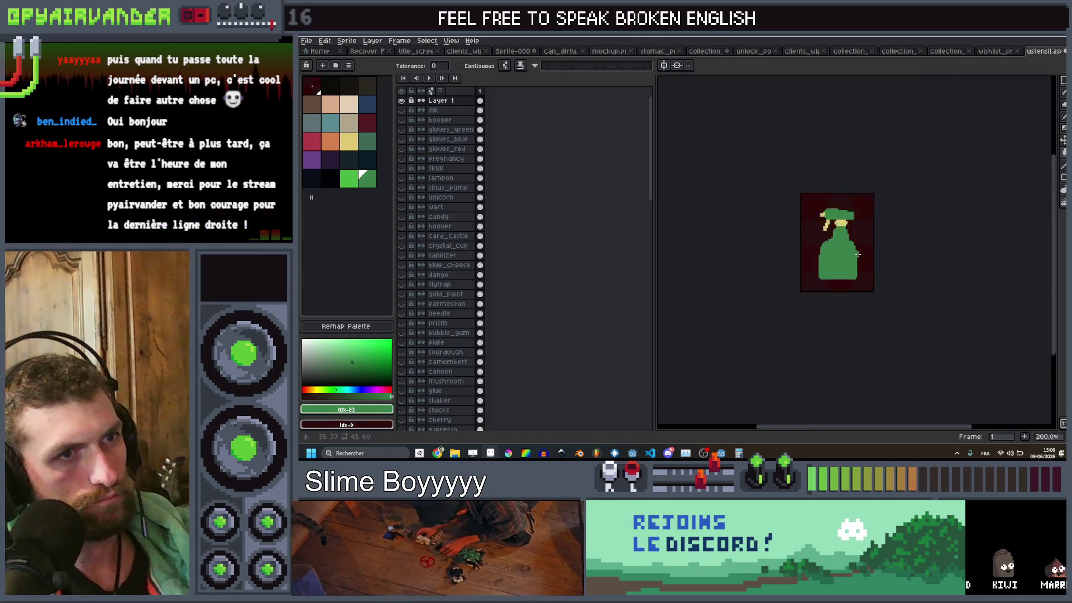
{"action": "scroll", "coordinate": [871, 259], "scroll_direction": "up", "scroll_amount": 5}
{"action": "key", "text": "ctrl+z"}
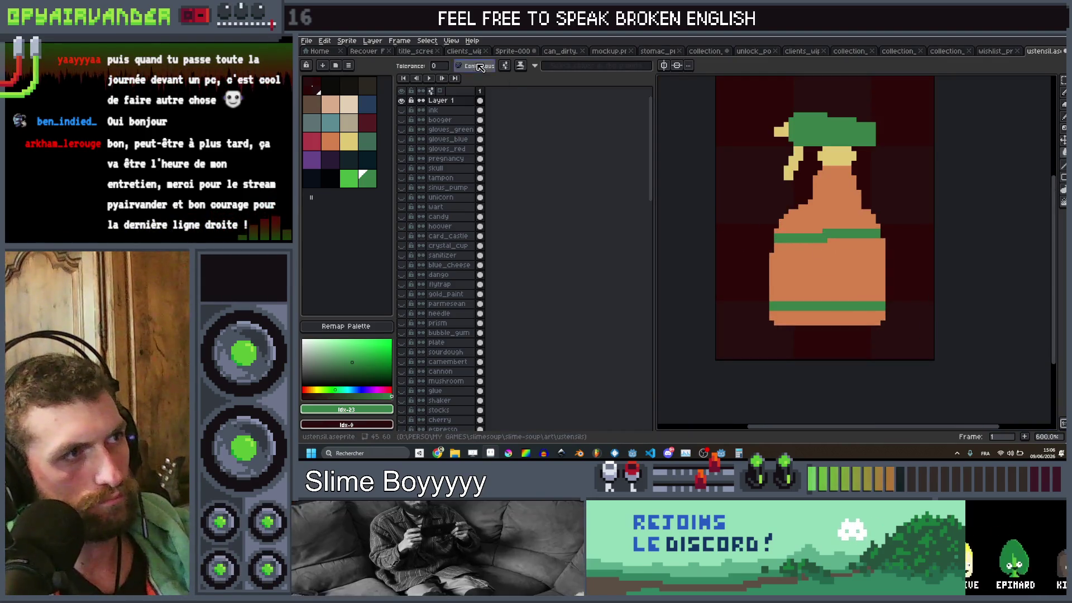
{"action": "left_click", "coordinate": [834, 282]}
{"action": "scroll", "coordinate": [854, 262], "scroll_direction": "down", "scroll_amount": 6}
{"action": "scroll", "coordinate": [862, 254], "scroll_direction": "up", "scroll_amount": 7}
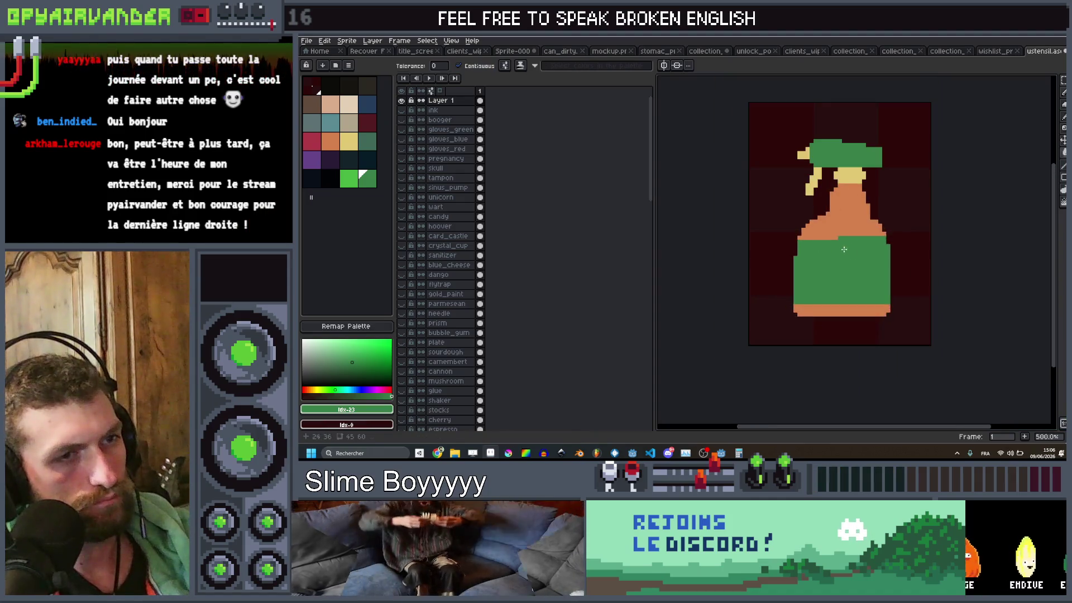
{"action": "key", "text": "b"}
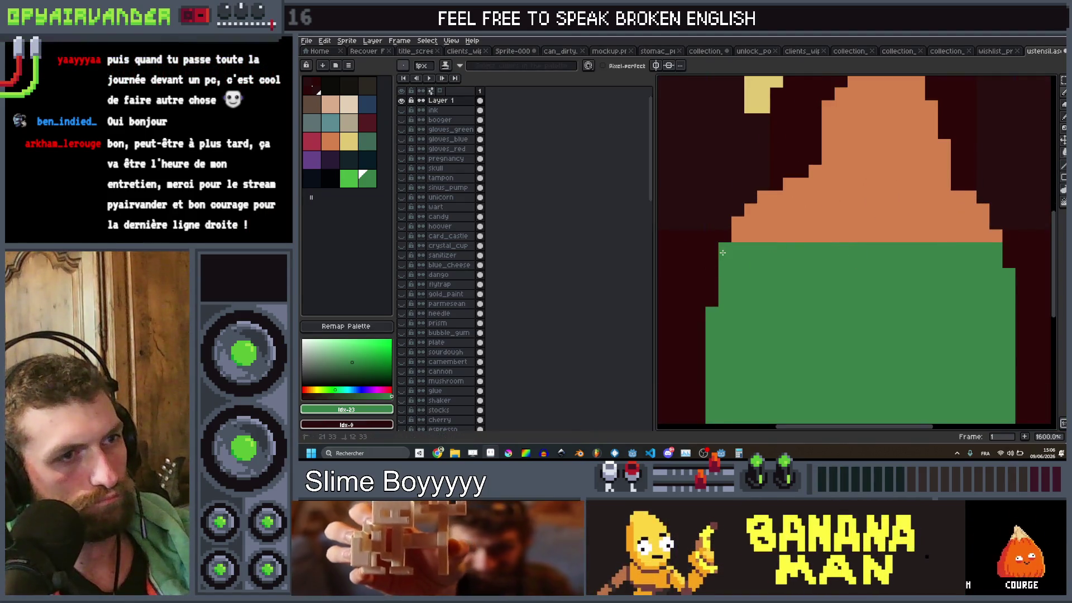
{"action": "scroll", "coordinate": [723, 253], "scroll_direction": "down", "scroll_amount": 5}
{"action": "scroll", "coordinate": [837, 268], "scroll_direction": "up", "scroll_amount": 2}
{"action": "left_click", "coordinate": [335, 143]}
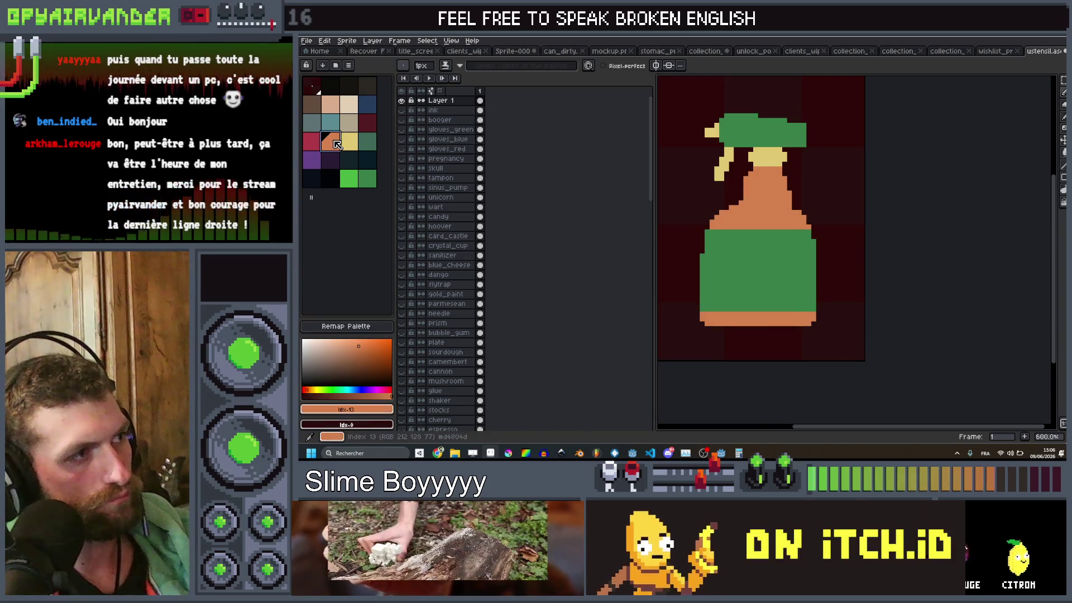
Step: Paint a 2px orange bug with two angled prongs on the green label, then view actual size
{"action": "scroll", "coordinate": [770, 263], "scroll_direction": "up", "scroll_amount": 4}
{"action": "key", "text": "plus"}
{"action": "key", "text": "plus"}
{"action": "key", "text": "plus"}
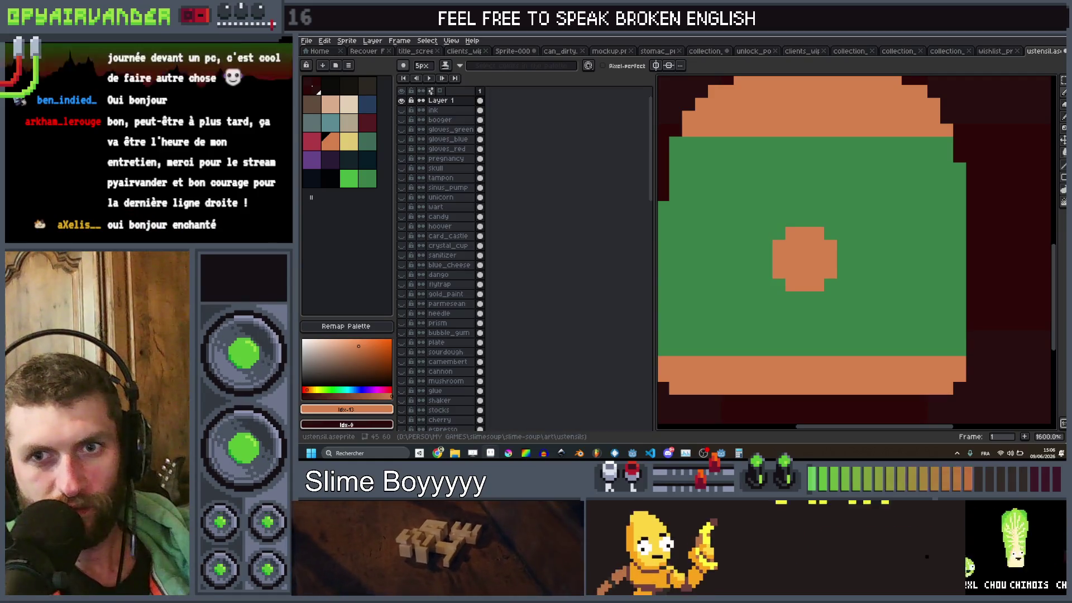
{"action": "left_click", "coordinate": [832, 208], "text": "shift"}
{"action": "key", "text": "ctrl+z"}
{"action": "key", "text": "minus"}
{"action": "key", "text": "minus"}
{"action": "key", "text": "minus"}
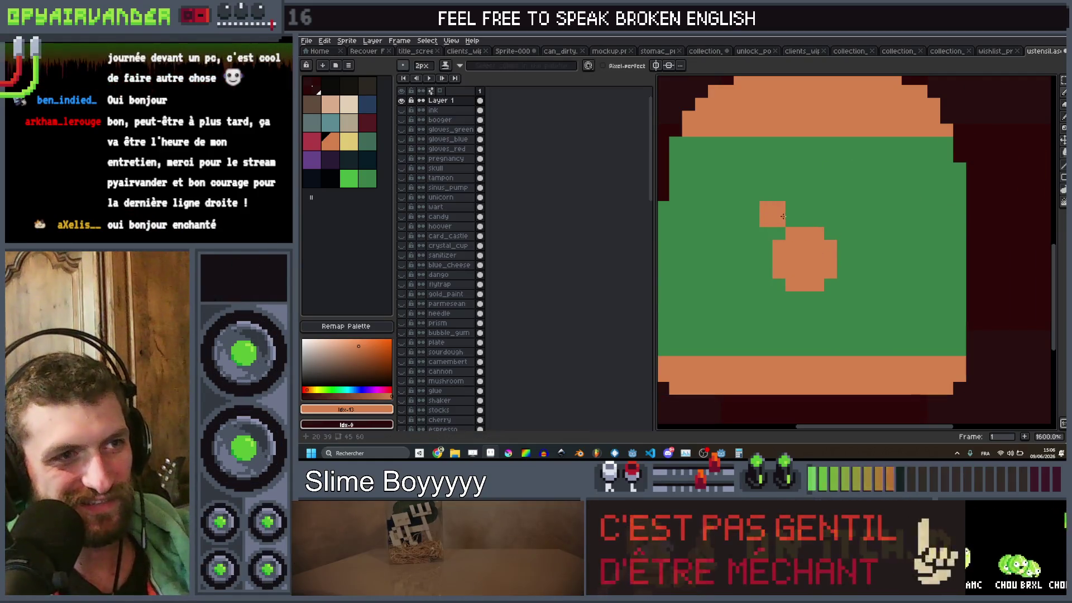
{"action": "left_click_drag", "start_coordinate": [783, 216], "coordinate": [767, 203]}
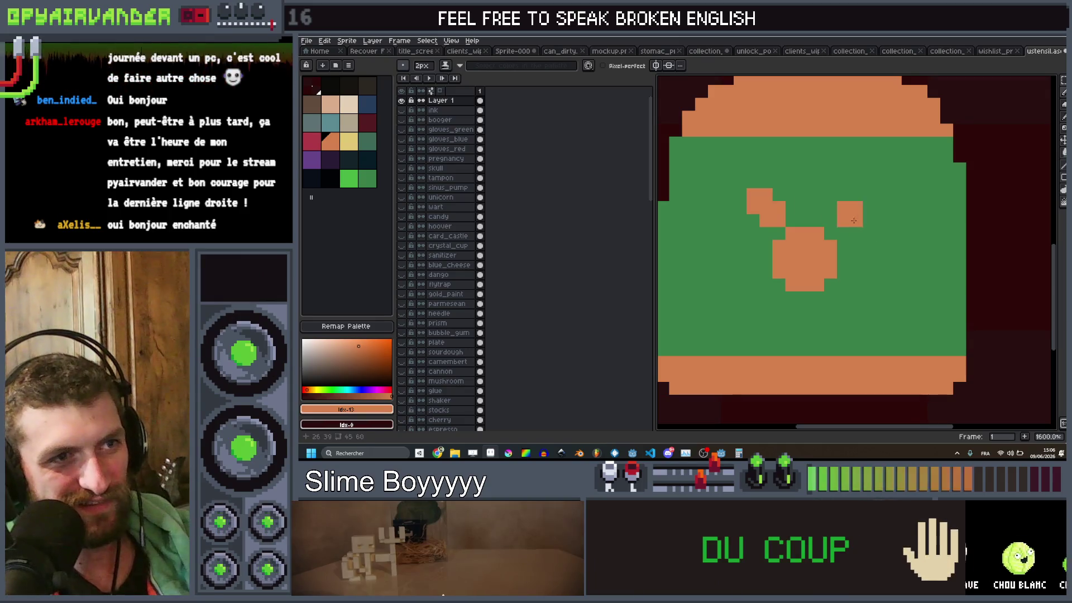
{"action": "key", "text": "v"}
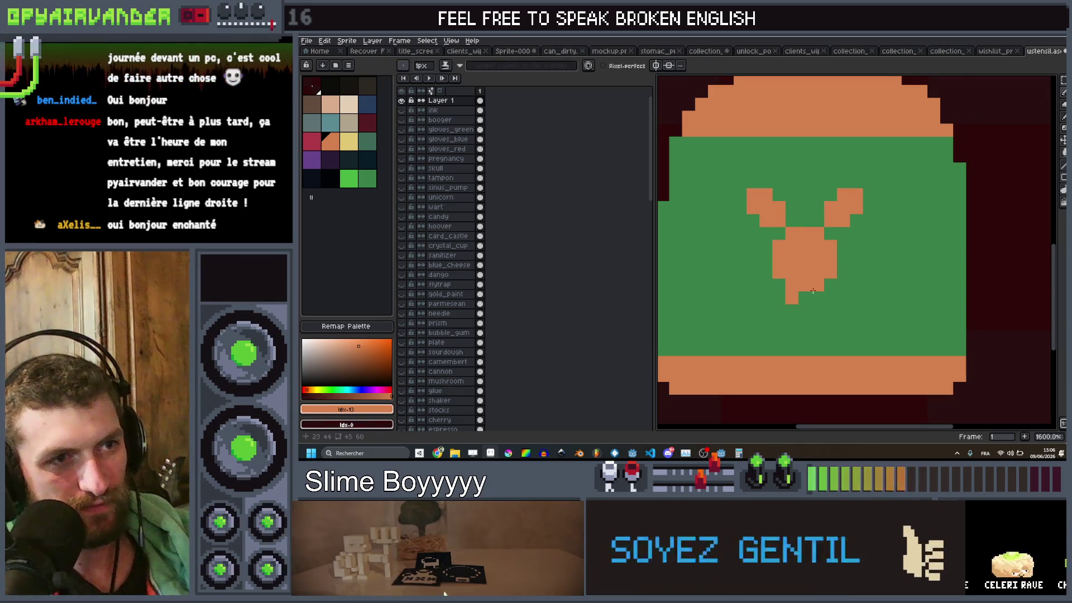
{"action": "key", "text": "1"}
{"action": "scroll", "coordinate": [880, 248], "scroll_direction": "up", "scroll_amount": 5}
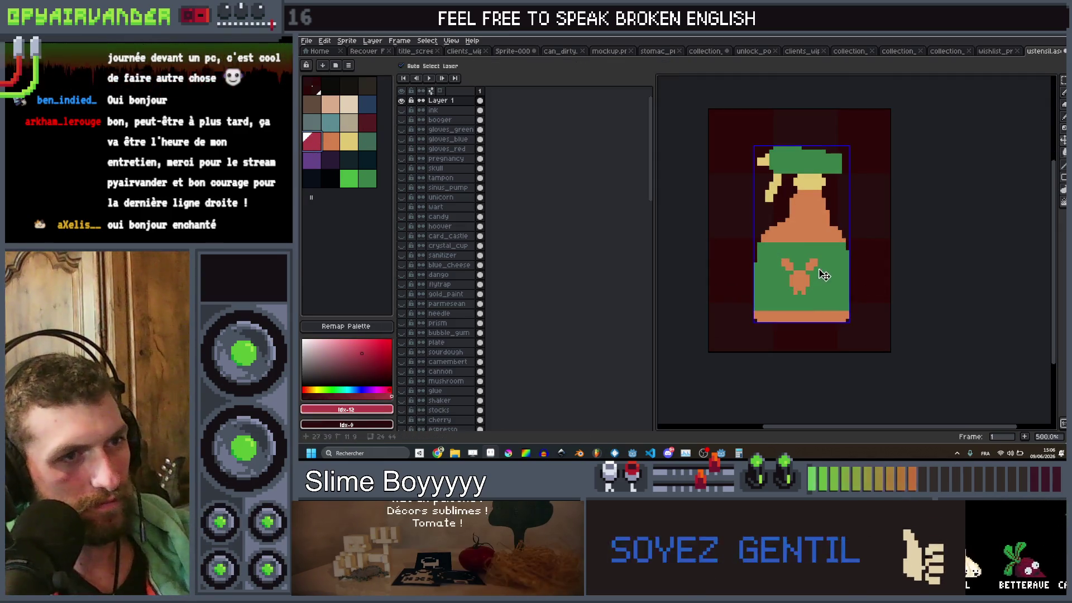
Step: Replace the bug with a large dark circle on the label and pick the label green
{"action": "left_click", "coordinate": [803, 279]}
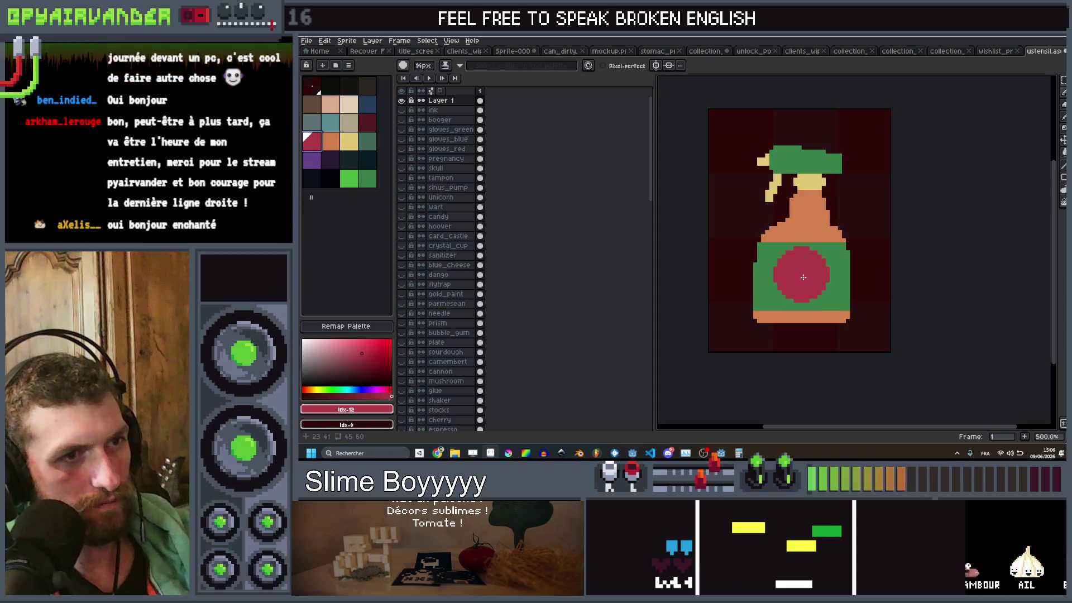
{"action": "key", "text": "ctrl+z"}
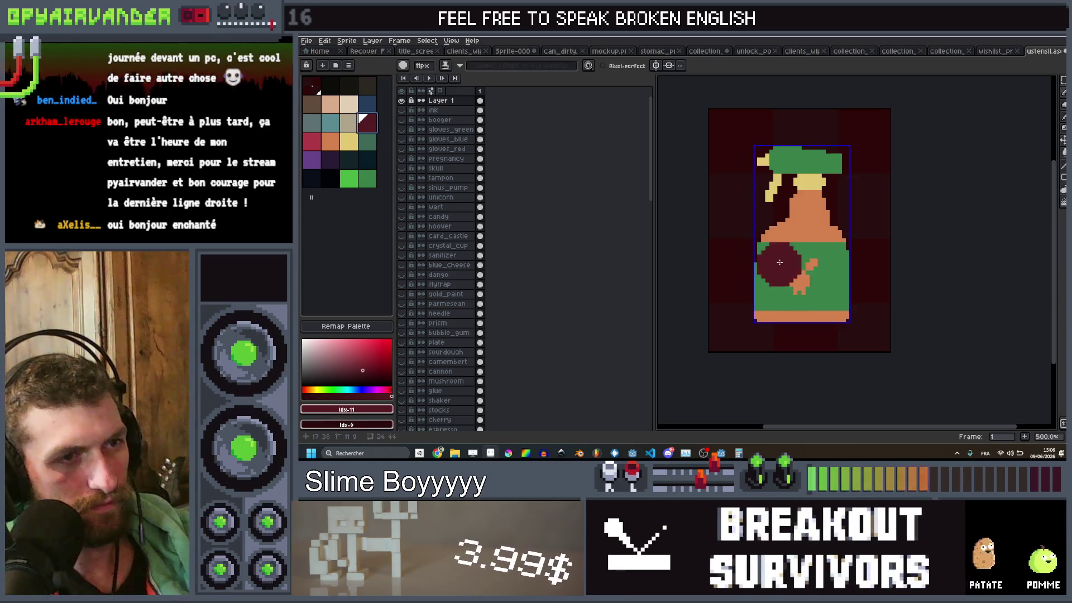
{"action": "key", "text": "b"}
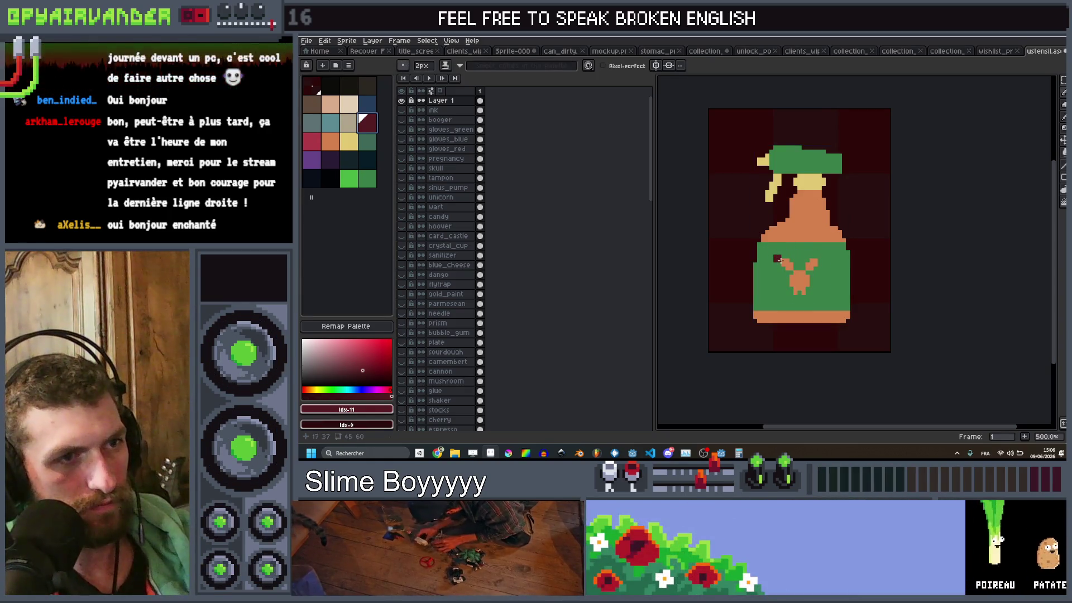
{"action": "scroll", "coordinate": [793, 272], "scroll_direction": "up", "scroll_amount": 12}
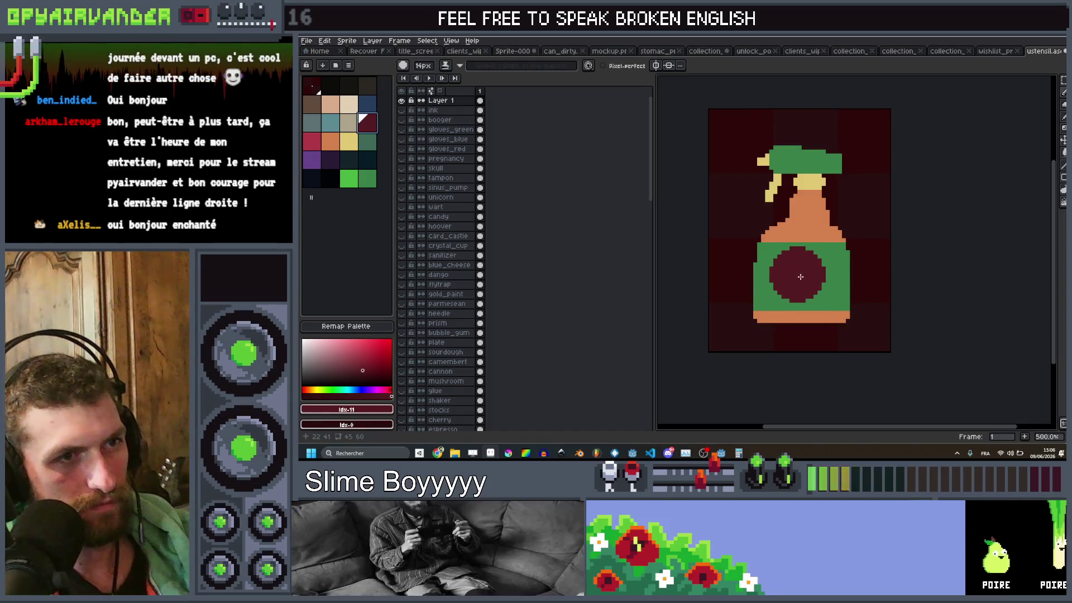
{"action": "left_click", "coordinate": [798, 279]}
{"action": "scroll", "coordinate": [798, 279], "scroll_direction": "down", "scroll_amount": 2}
{"action": "scroll", "coordinate": [838, 251], "scroll_direction": "up", "scroll_amount": 2}
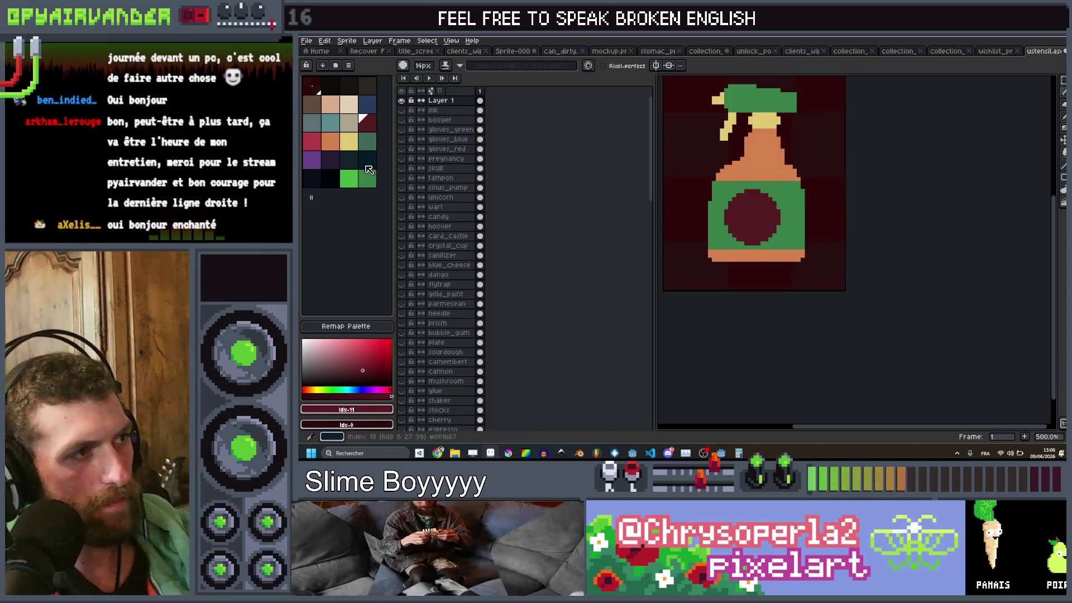
{"action": "left_click", "coordinate": [369, 182]}
{"action": "key", "text": "v"}
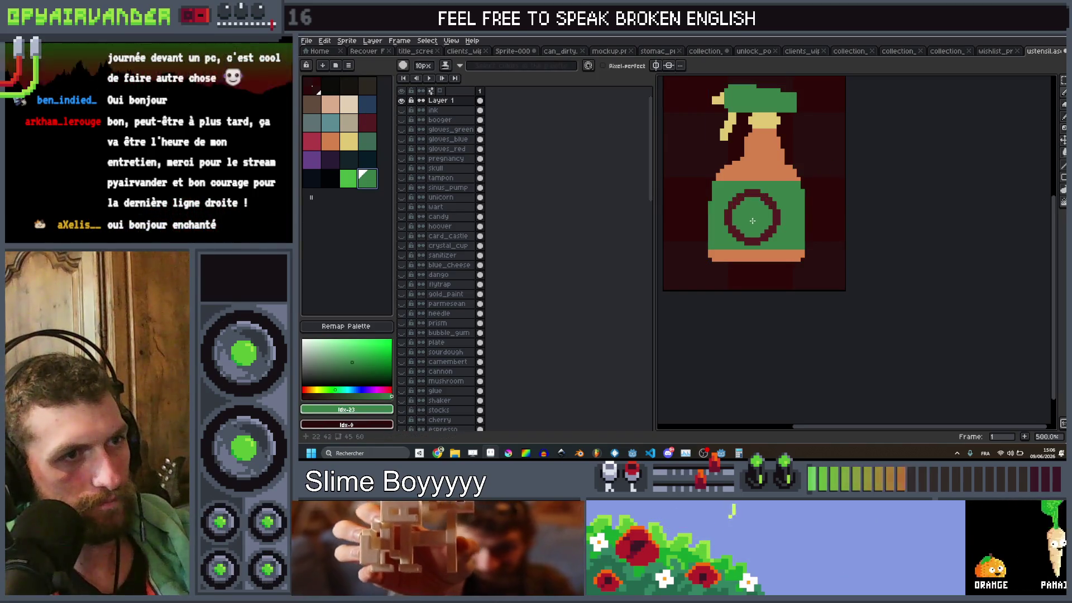
Step: Draw a 2px dark red diagonal slash across the circle, then pick orange
{"action": "scroll", "coordinate": [776, 206], "scroll_direction": "down", "scroll_amount": 1}
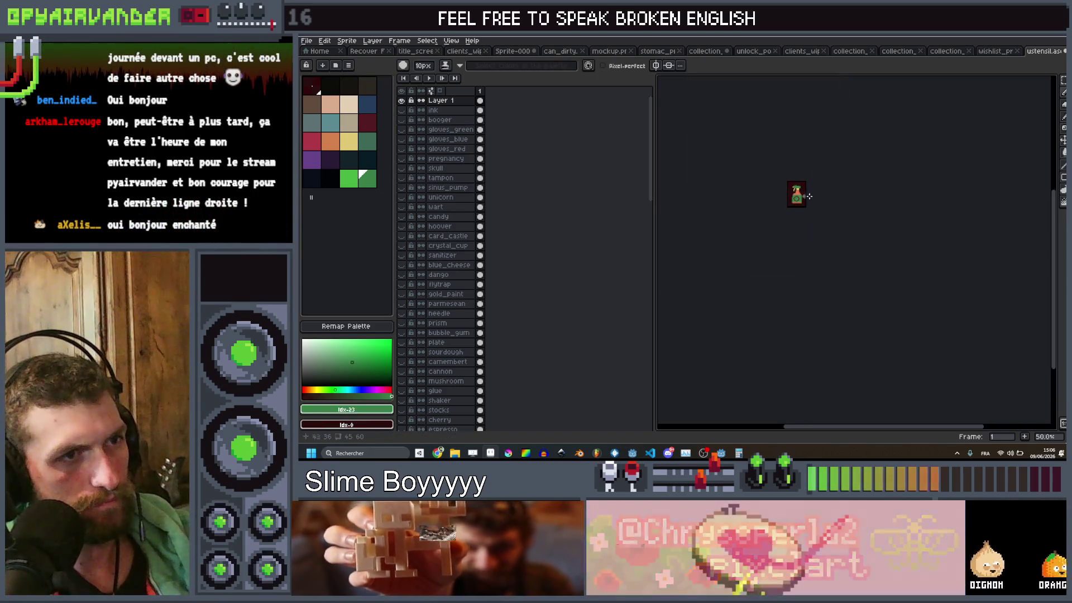
{"action": "left_click", "coordinate": [367, 126]}
{"action": "scroll", "coordinate": [737, 180], "scroll_direction": "up", "scroll_amount": 4}
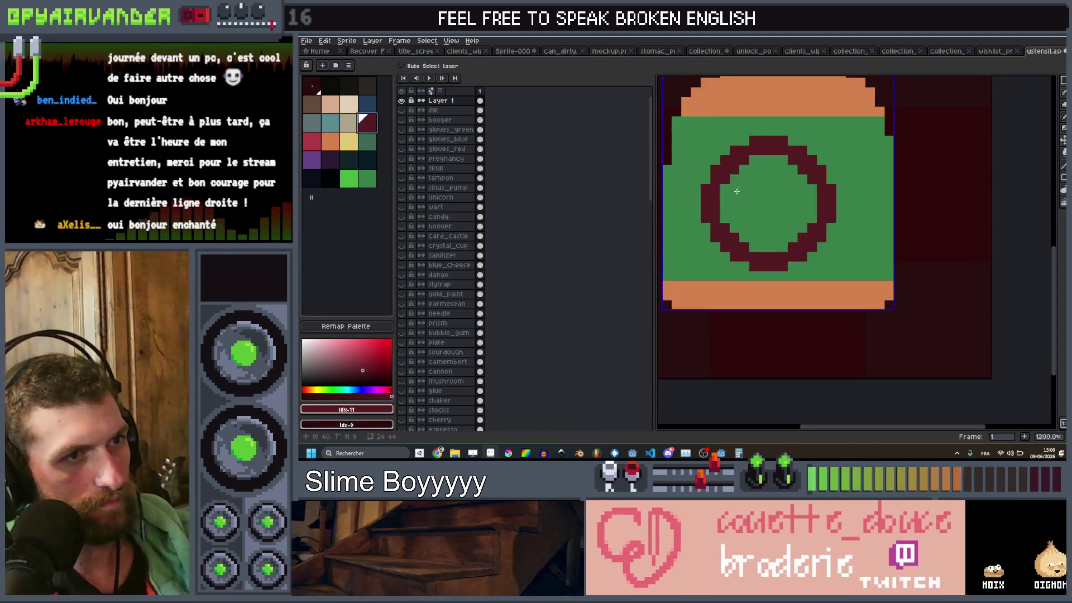
{"action": "key", "text": "minus"}
{"action": "key", "text": "minus"}
{"action": "key", "text": "minus"}
{"action": "mouse_move", "coordinate": [736, 180]}
{"action": "left_mouse_down"}
{"action": "mouse_move", "coordinate": [798, 215]}
{"action": "mouse_move", "coordinate": [743, 170]}
{"action": "mouse_move", "coordinate": [818, 208]}
{"action": "left_mouse_up"}
{"action": "scroll", "coordinate": [818, 208], "scroll_direction": "down", "scroll_amount": 7}
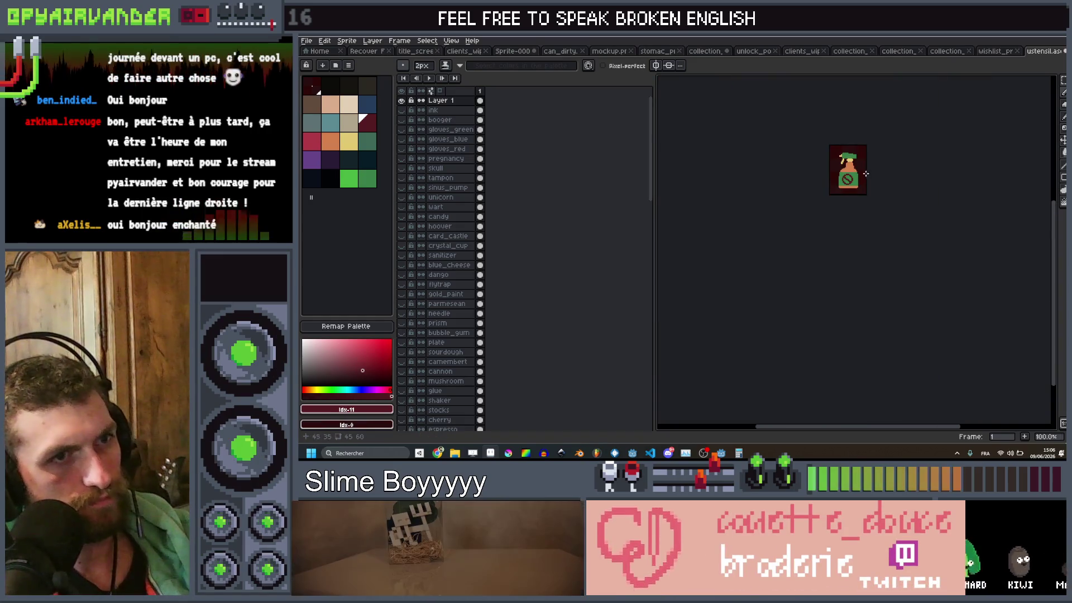
{"action": "scroll", "coordinate": [752, 172], "scroll_direction": "up", "scroll_amount": 5}
{"action": "left_click", "coordinate": [330, 141]}
Step: Paint an orange bug inside the prohibition sign and add two single-pixel legs
{"action": "scroll", "coordinate": [731, 206], "scroll_direction": "up", "scroll_amount": 3}
{"action": "left_click_drag", "start_coordinate": [737, 212], "coordinate": [705, 193]}
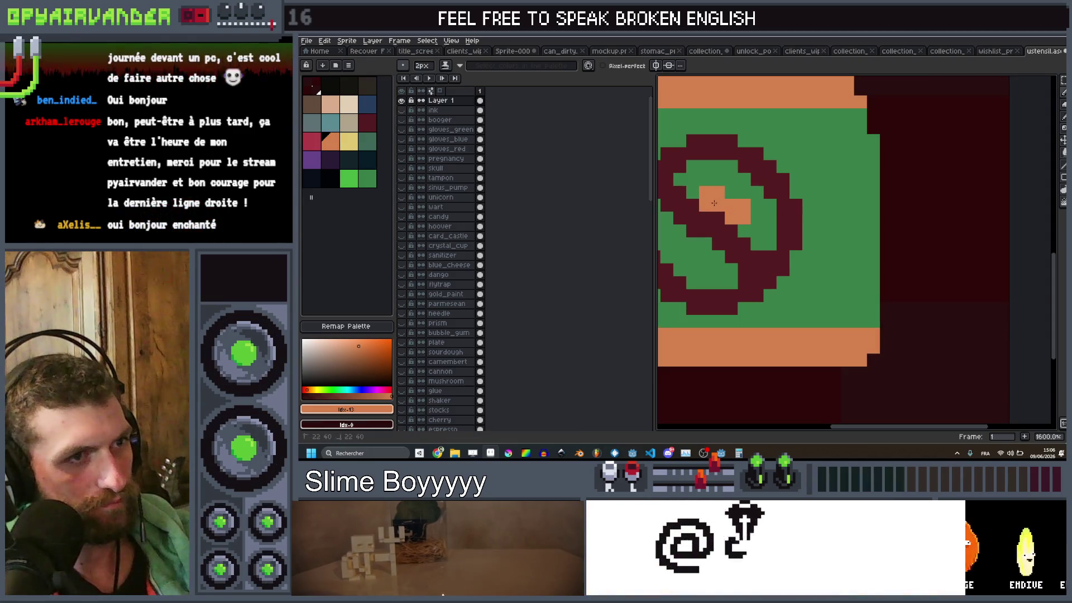
{"action": "key", "text": "minus"}
{"action": "left_click", "coordinate": [705, 244]}
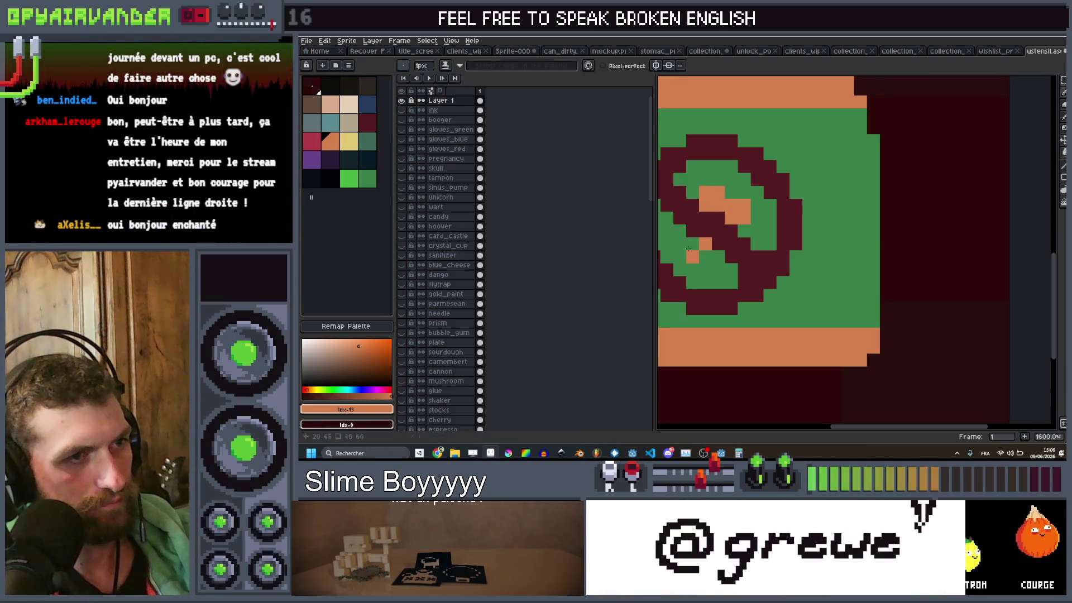
{"action": "left_click", "coordinate": [669, 237]}
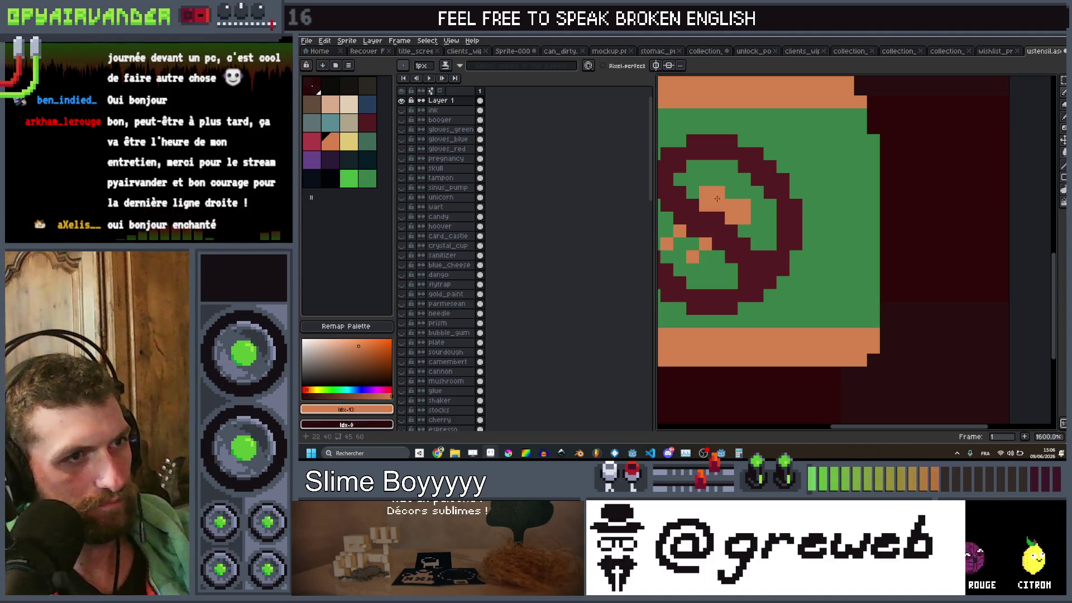
Step: Draw a 2-pixel shading line down the bottle's right edge
{"action": "scroll", "coordinate": [808, 173], "scroll_direction": "down", "scroll_amount": 6}
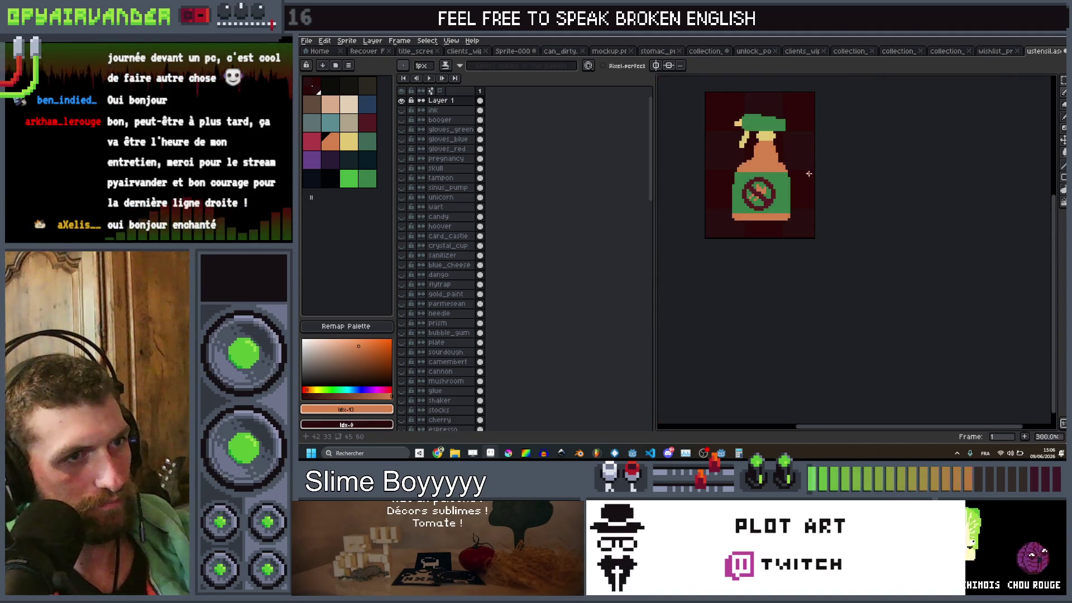
{"action": "scroll", "coordinate": [808, 174], "scroll_direction": "down", "scroll_amount": 2}
{"action": "scroll", "coordinate": [766, 179], "scroll_direction": "up", "scroll_amount": 5}
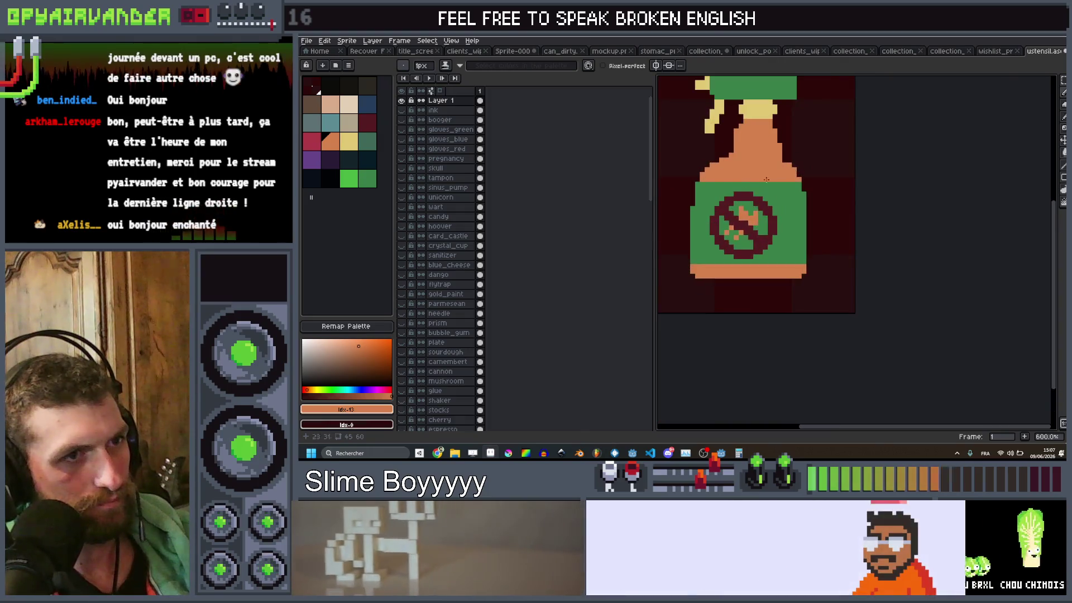
{"action": "left_click", "coordinate": [367, 178]}
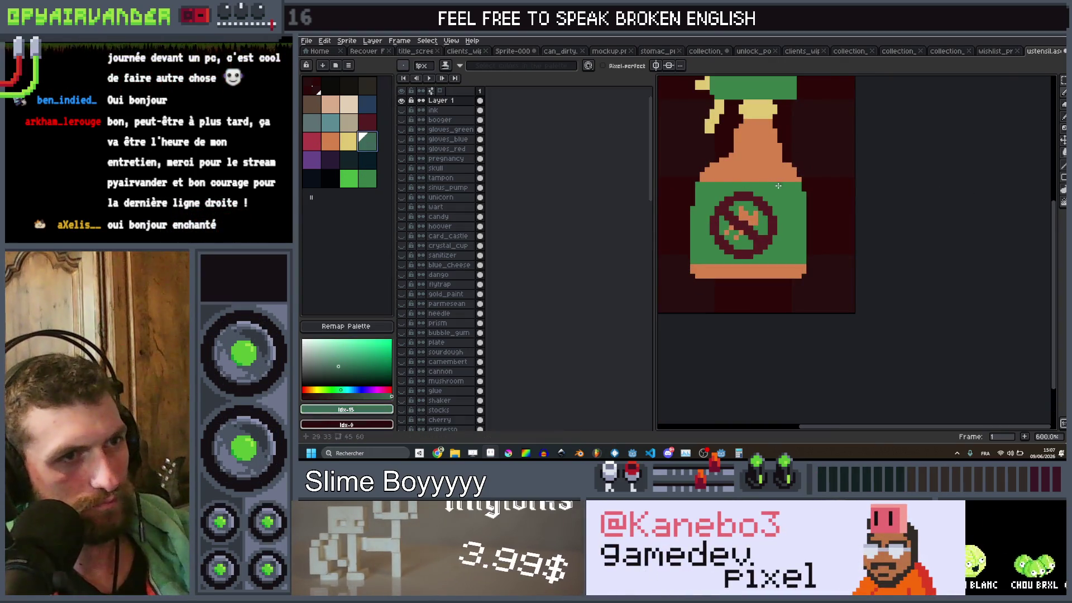
{"action": "key", "text": "plus"}
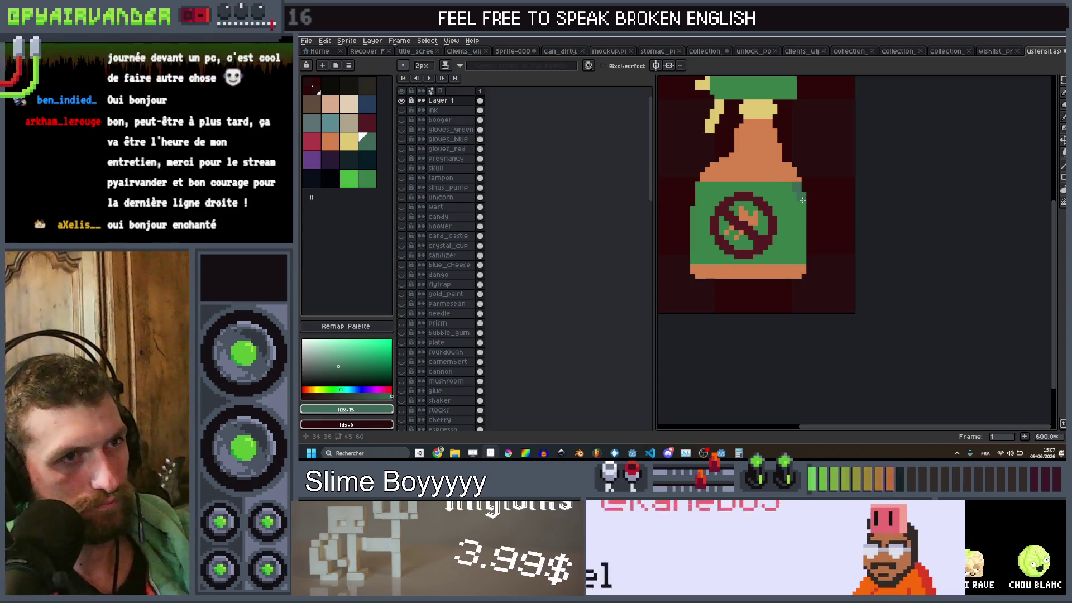
{"action": "left_click_drag", "start_coordinate": [799, 193], "coordinate": [803, 263]}
{"action": "scroll", "coordinate": [804, 261], "scroll_direction": "down", "scroll_amount": 3}
{"action": "scroll", "coordinate": [790, 176], "scroll_direction": "up", "scroll_amount": 5}
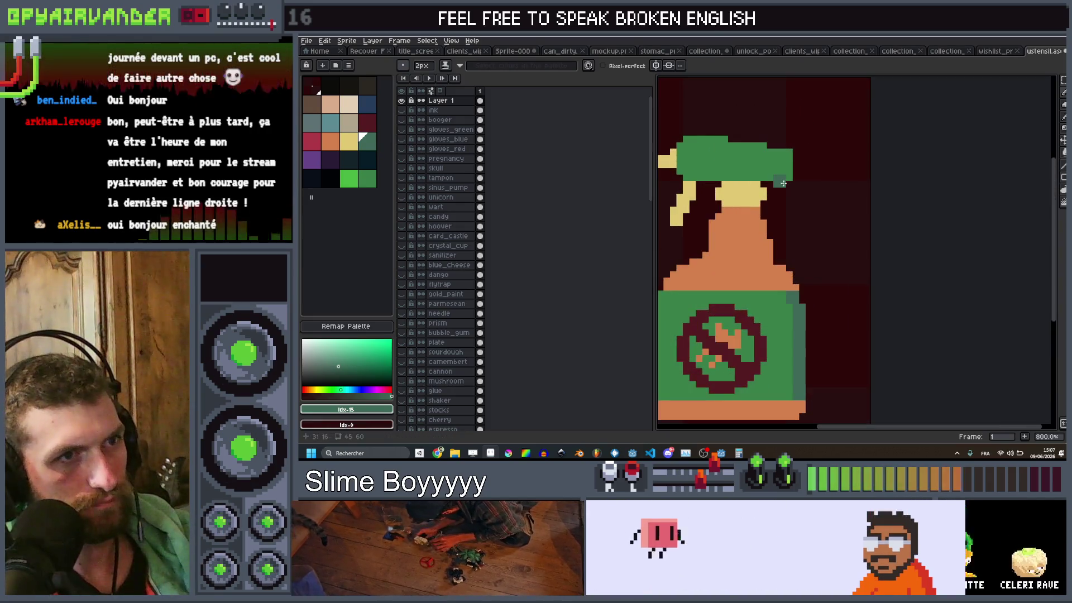
{"action": "key", "text": "minus"}
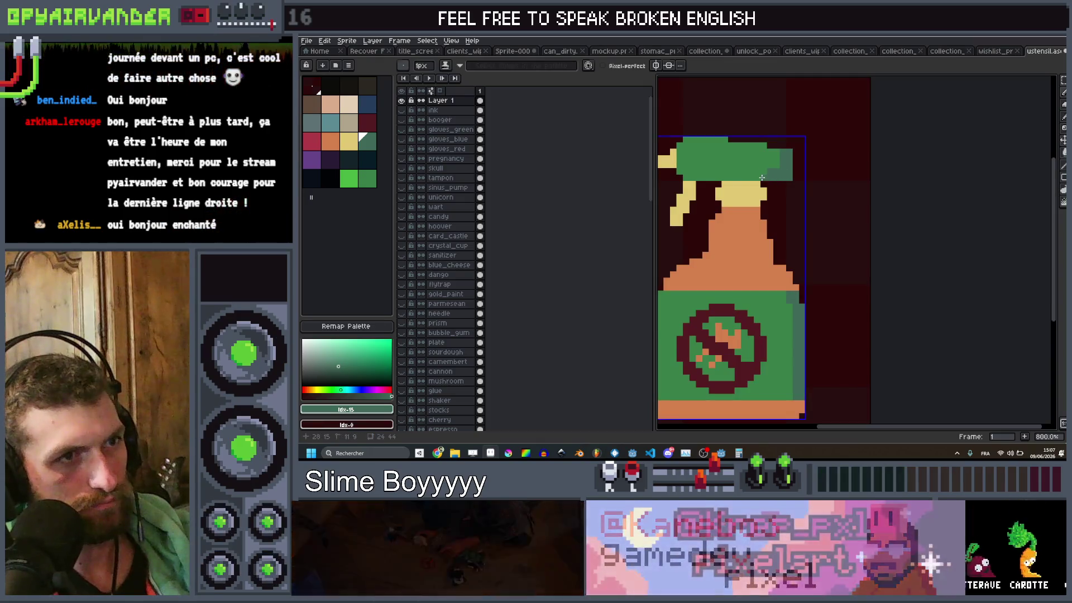
{"action": "scroll", "coordinate": [778, 169], "scroll_direction": "down", "scroll_amount": 6}
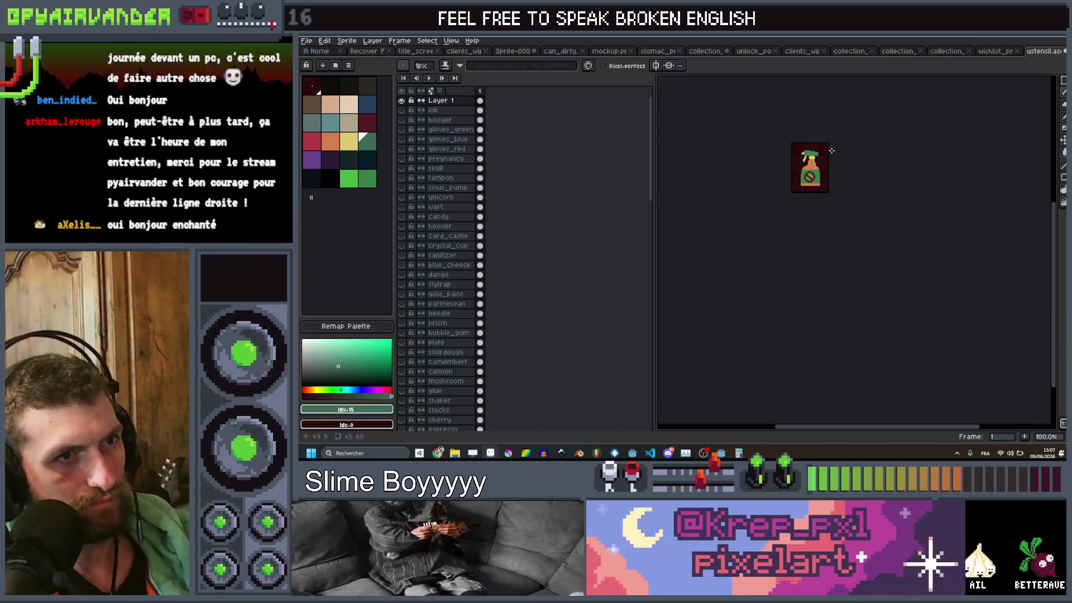
{"action": "scroll", "coordinate": [781, 167], "scroll_direction": "up", "scroll_amount": 4}
{"action": "left_click", "coordinate": [328, 142]}
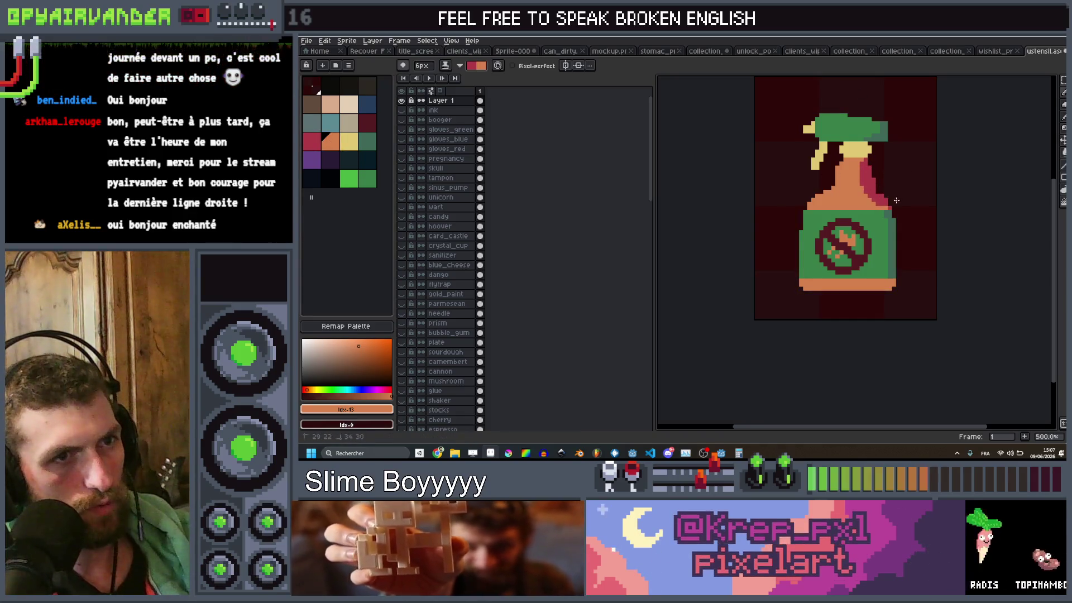
Step: Shift the bottle layer one pixel to the right with the Move tool
{"action": "key", "text": "v"}
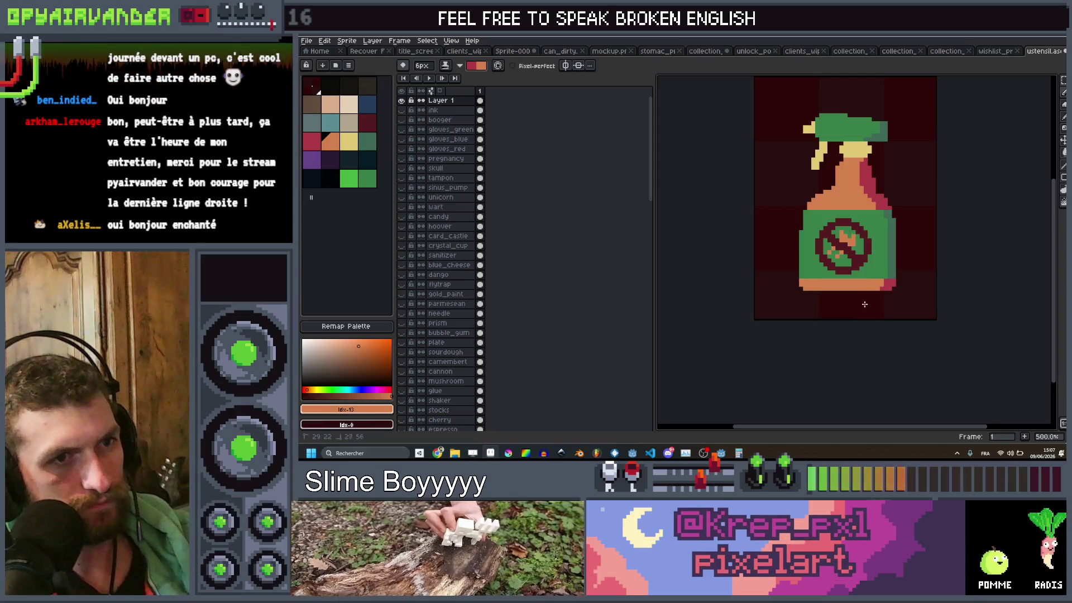
{"action": "scroll", "coordinate": [864, 303], "scroll_direction": "down", "scroll_amount": 4}
{"action": "scroll", "coordinate": [828, 311], "scroll_direction": "up", "scroll_amount": 4}
{"action": "left_click_drag", "start_coordinate": [828, 311], "coordinate": [831, 311]}
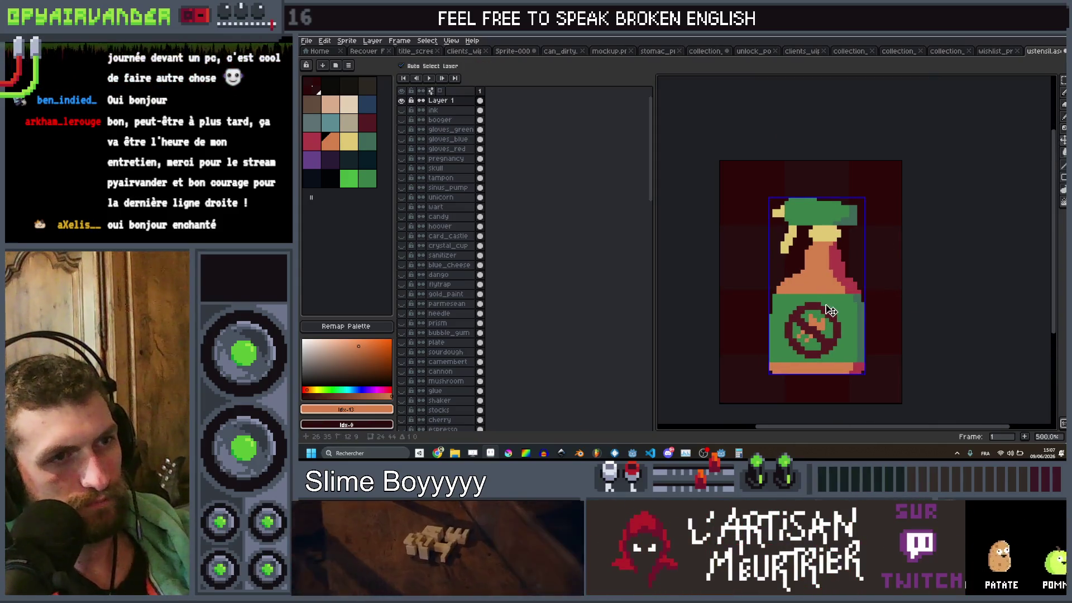
Step: Outline the bottle in black with the Outline effect
{"action": "left_click", "coordinate": [329, 85]}
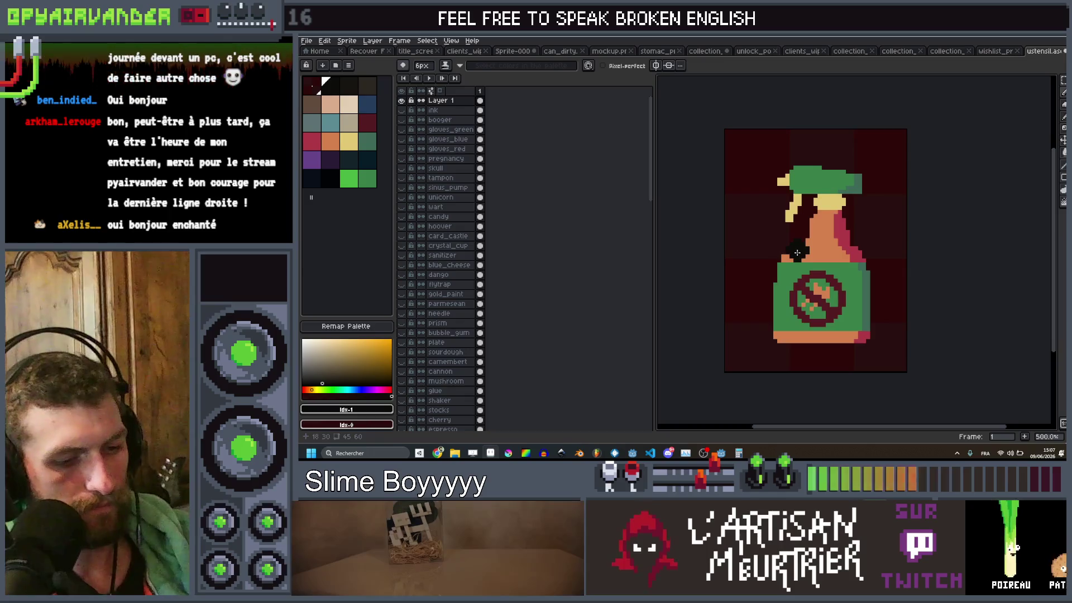
{"action": "key", "text": "shift+o"}
{"action": "key", "text": "Return"}
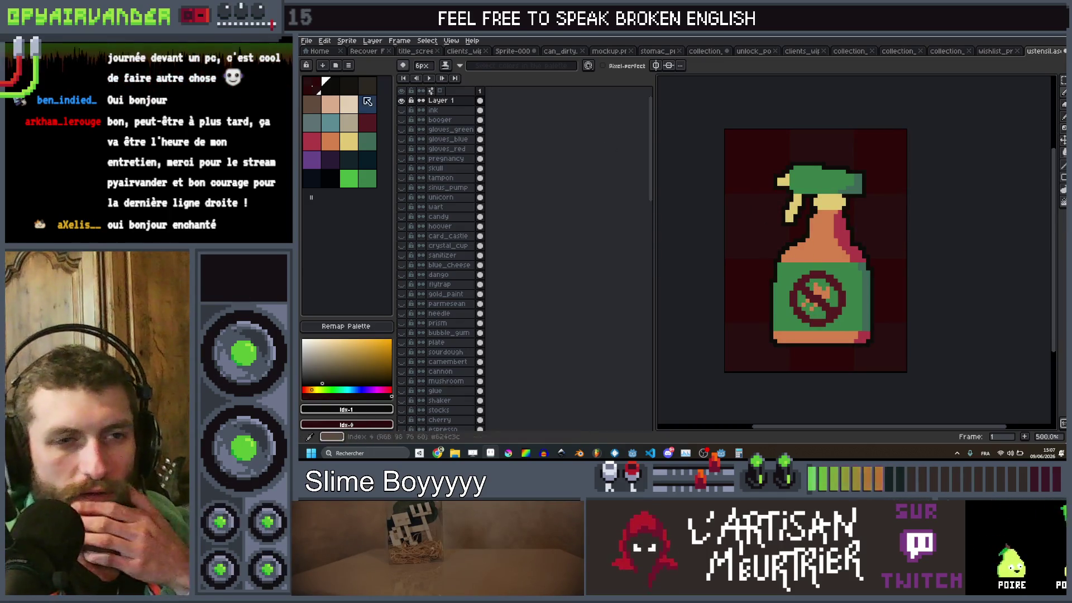
{"action": "double_click", "coordinate": [459, 103]}
{"action": "type", "text": "in"}
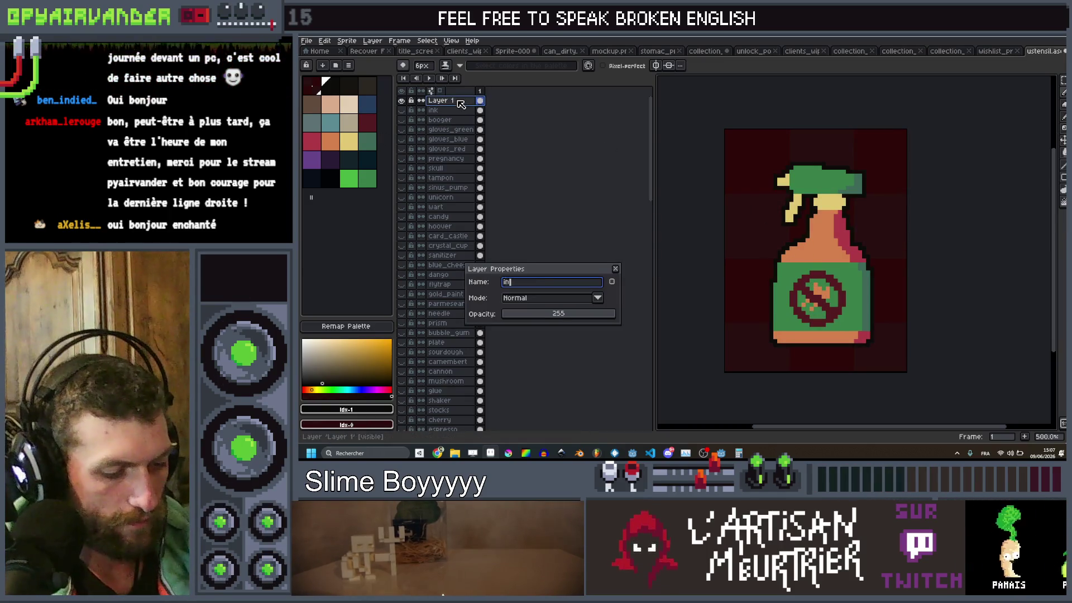
Step: Name the bottle layer 'insecticide' and add a new empty layer above it
{"action": "type", "text": "secticide"}
{"action": "key", "text": "Return"}
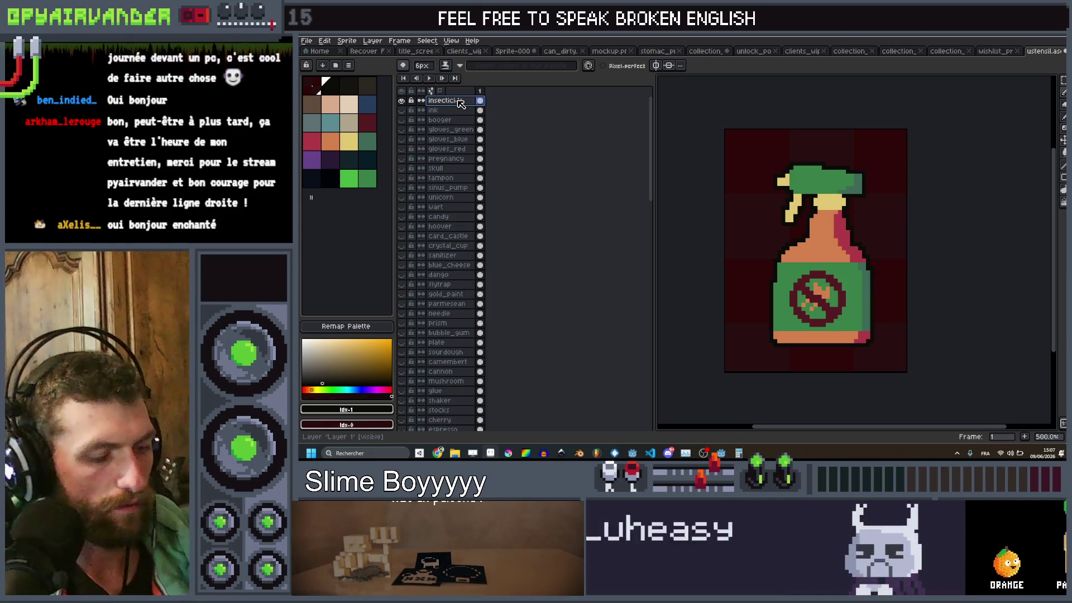
{"action": "key", "text": "shift+n"}
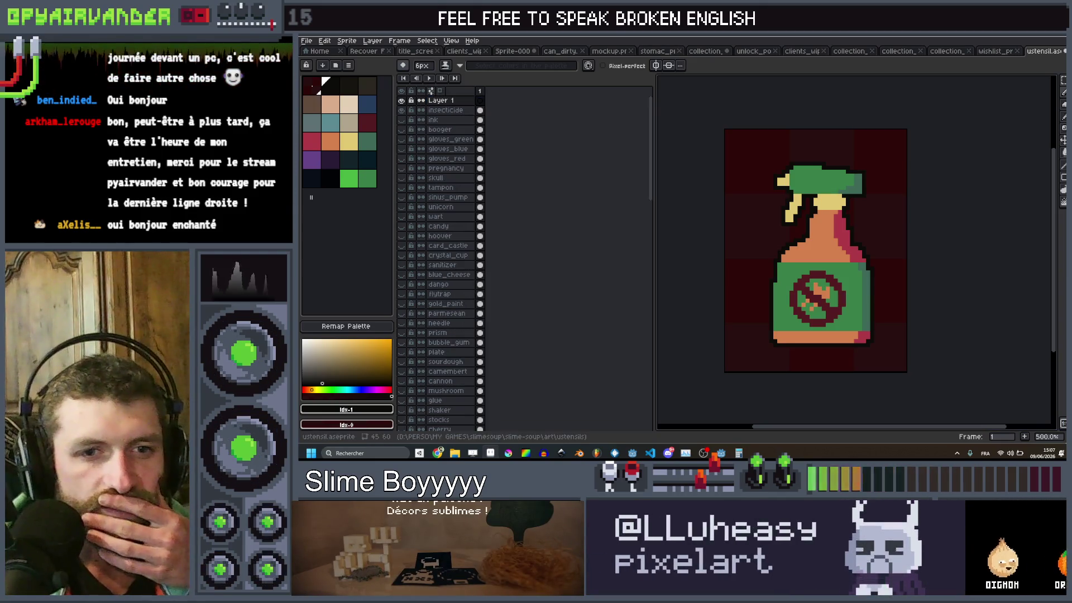
{"action": "key", "text": "super+d"}
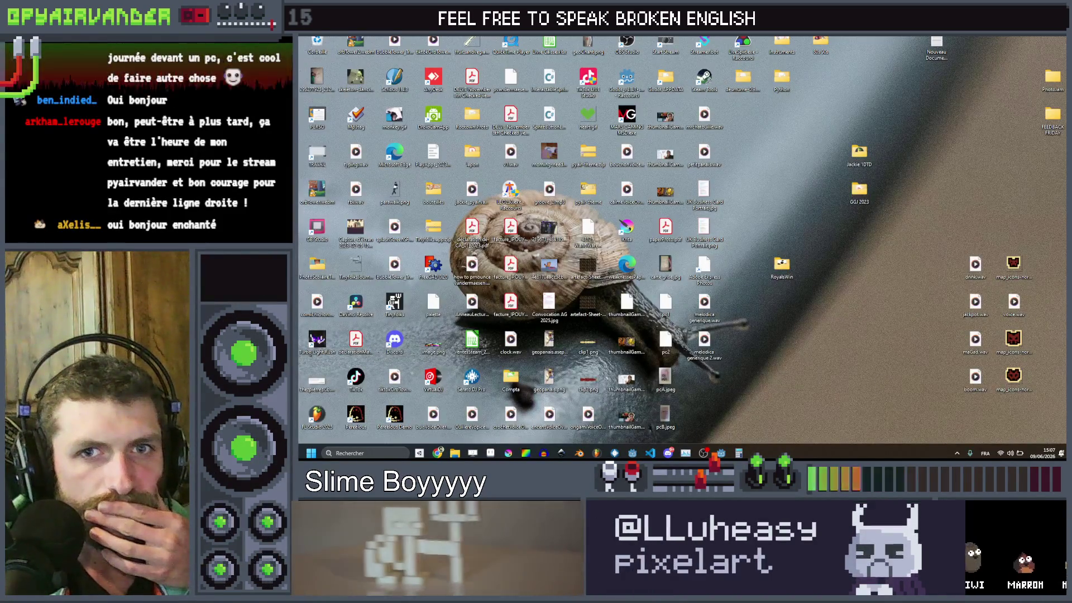
{"action": "key", "text": "super+d"}
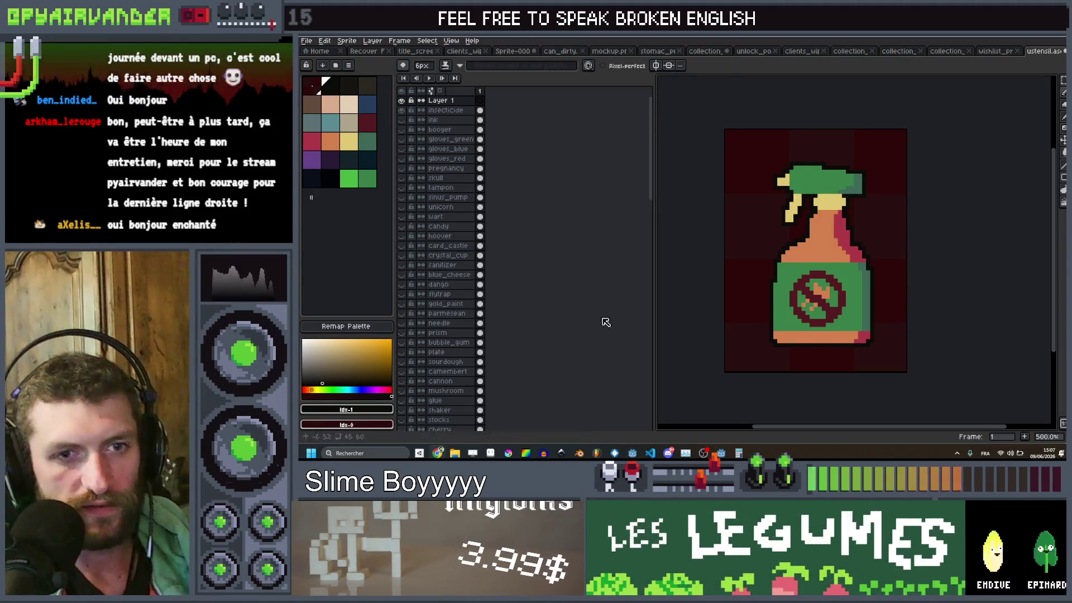
Step: Rename the gold_paint layer to 'chrome_paint' and turn its visibility on
{"action": "left_click", "coordinate": [463, 304]}
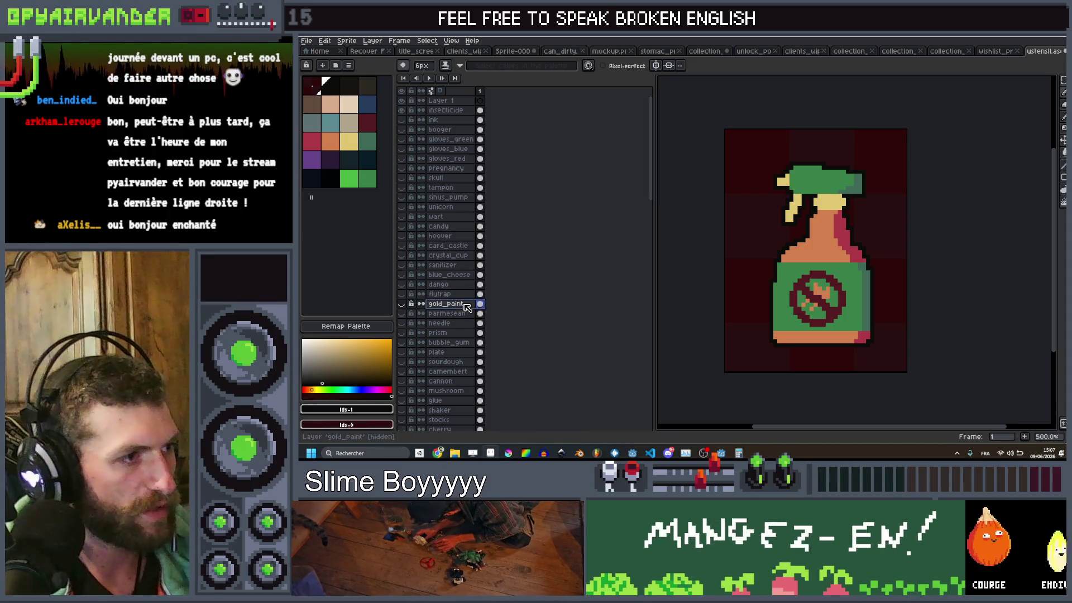
{"action": "double_click", "coordinate": [459, 305]}
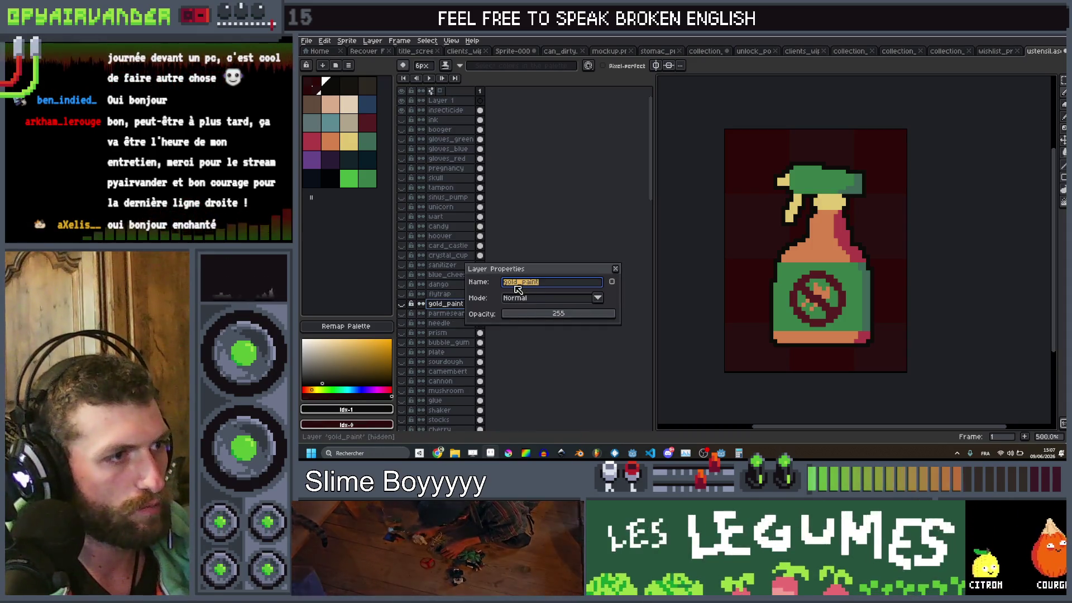
{"action": "type", "text": "hrome"}
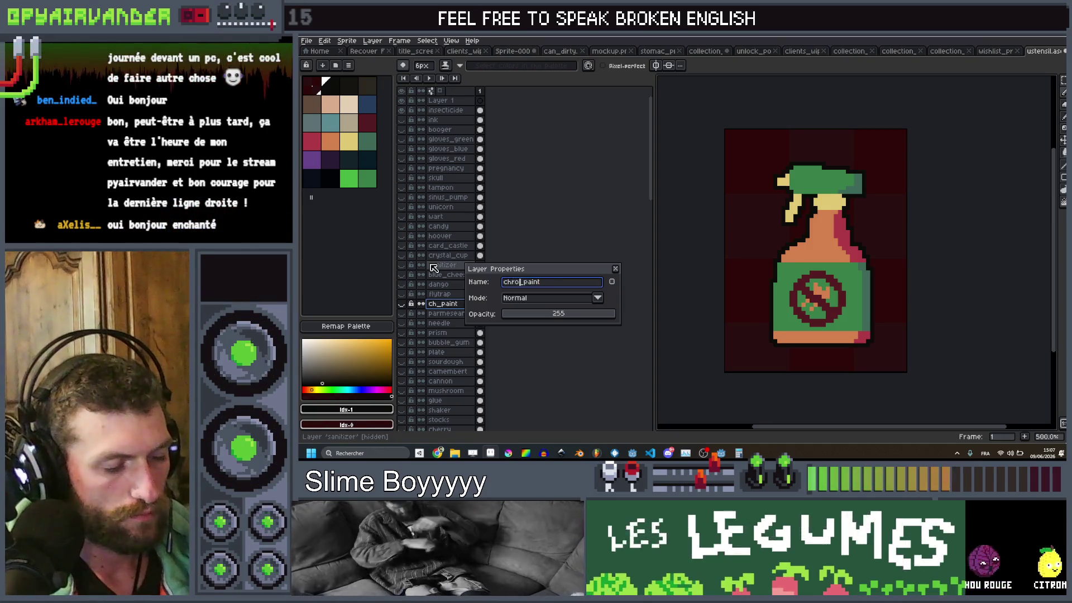
{"action": "key", "text": "Return"}
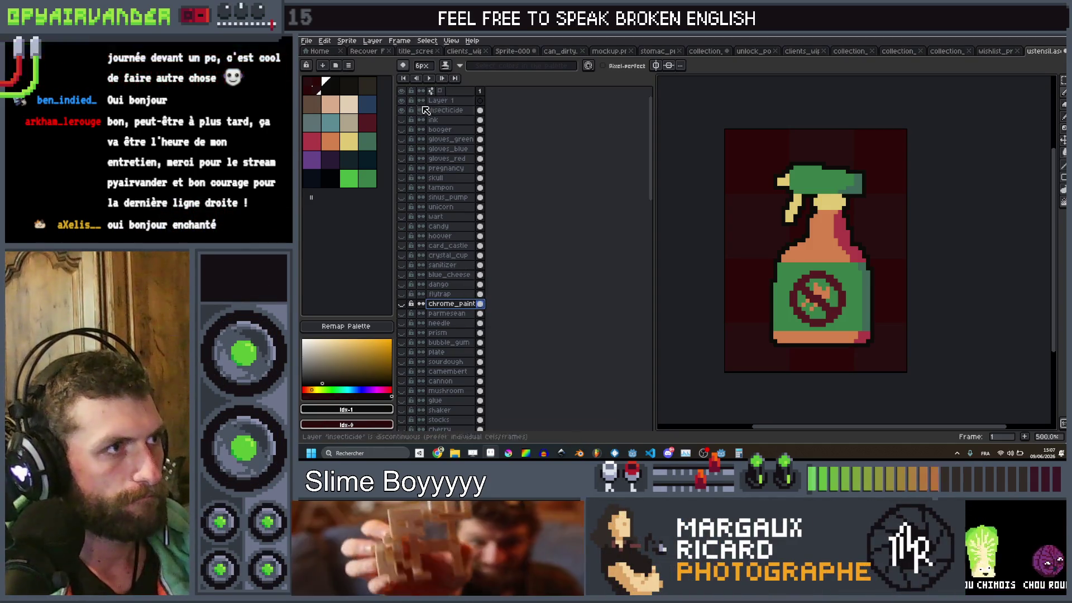
{"action": "left_click", "coordinate": [401, 303]}
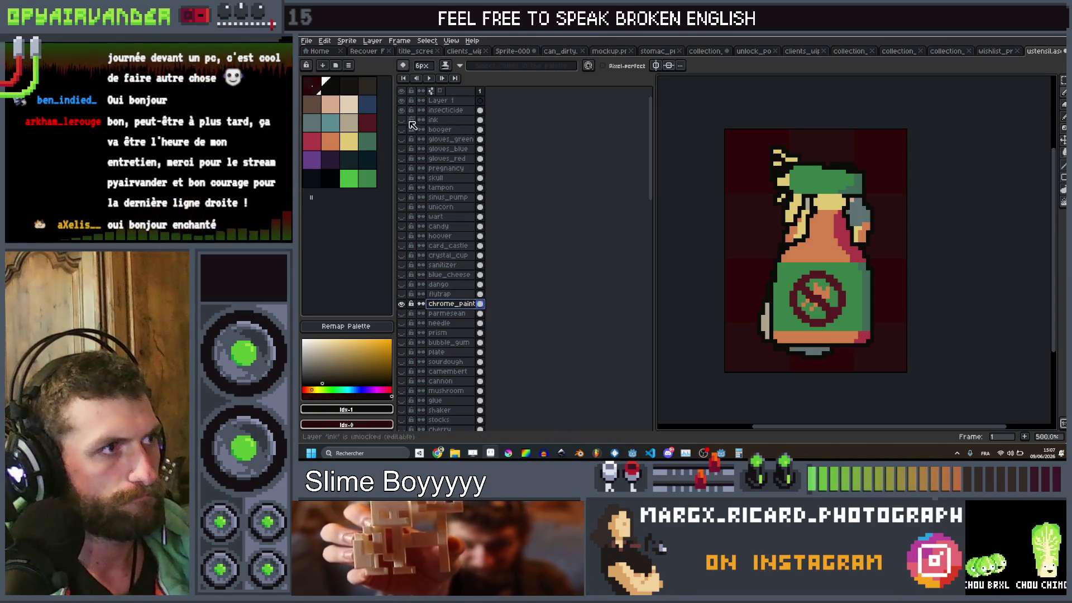
Step: Hide the insecticide layer, zoom in, and try a cream fill on the can, then undo it
{"action": "left_click", "coordinate": [402, 110]}
{"action": "key", "text": "4"}
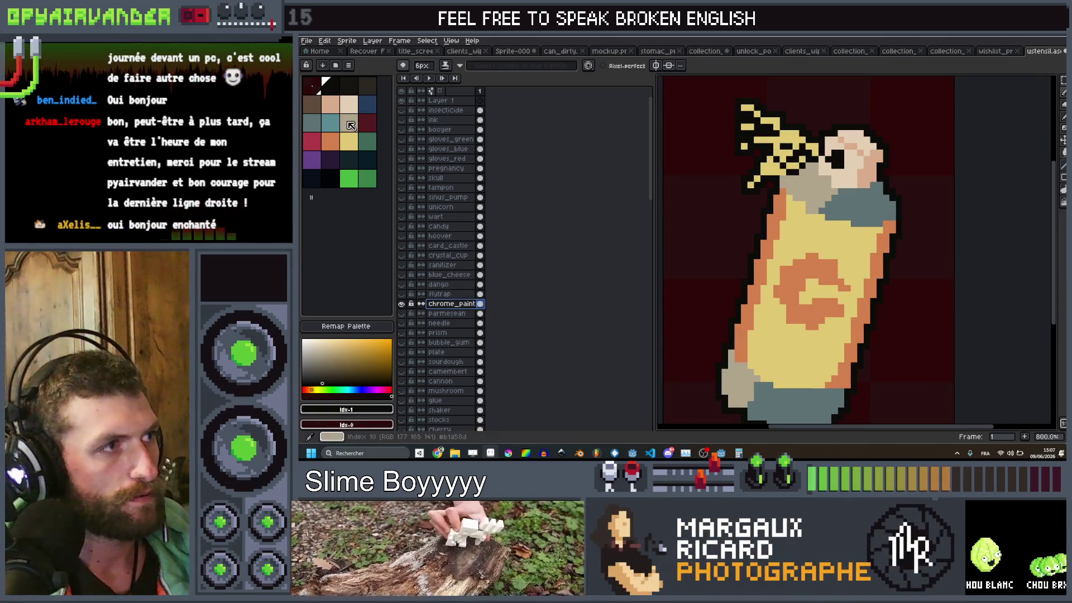
{"action": "left_click", "coordinate": [349, 122]}
{"action": "key", "text": "v"}
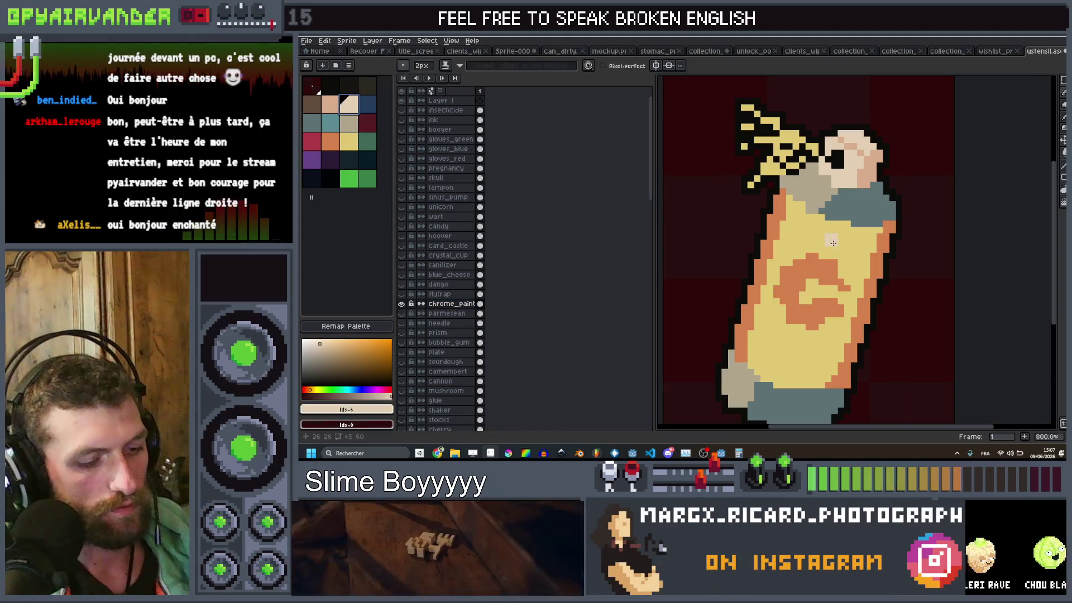
{"action": "key", "text": "g"}
{"action": "left_click", "coordinate": [833, 242]}
{"action": "scroll", "coordinate": [826, 245], "scroll_direction": "down", "scroll_amount": 4}
{"action": "scroll", "coordinate": [797, 178], "scroll_direction": "up", "scroll_amount": 4}
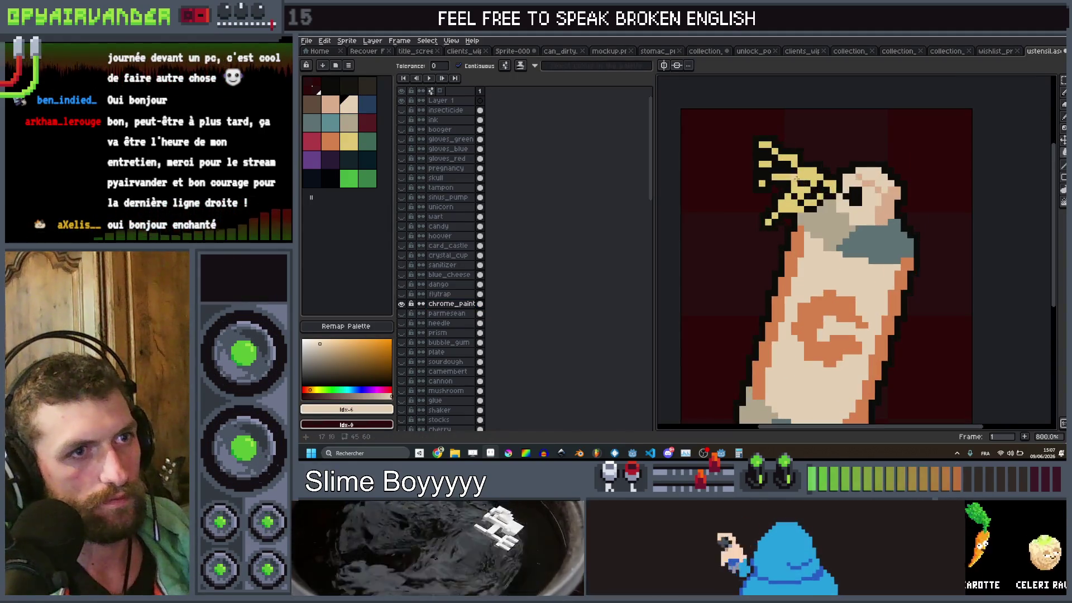
{"action": "scroll", "coordinate": [797, 178], "scroll_direction": "down", "scroll_amount": 5}
{"action": "scroll", "coordinate": [796, 178], "scroll_direction": "up", "scroll_amount": 7}
{"action": "key", "text": "ctrl+z"}
Step: Fill the can's yellow and orange areas with cream, then hide chrome_paint
{"action": "key", "text": "v"}
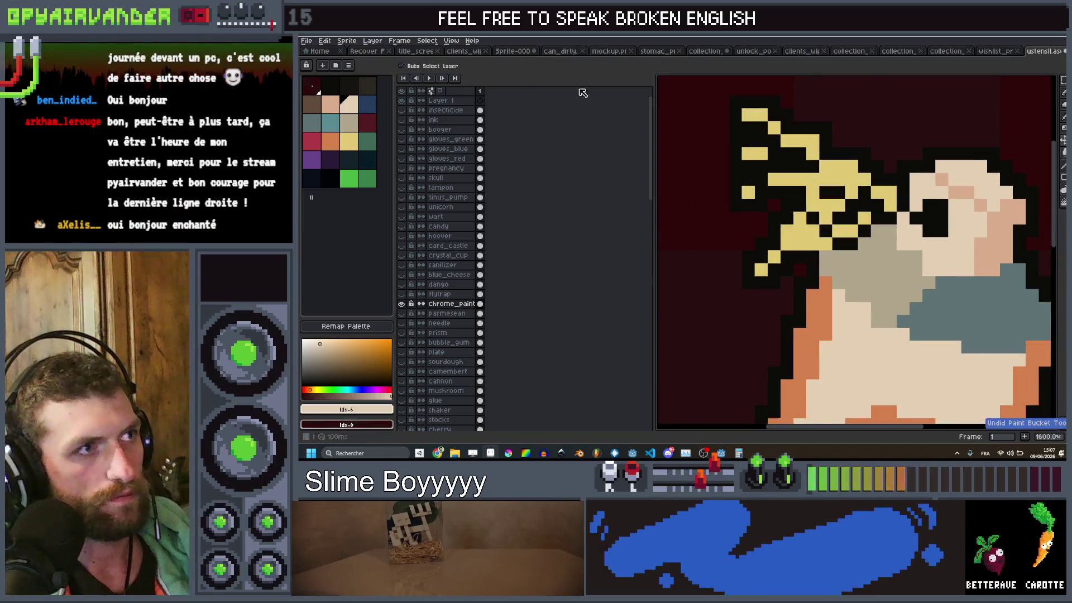
{"action": "key", "text": "g"}
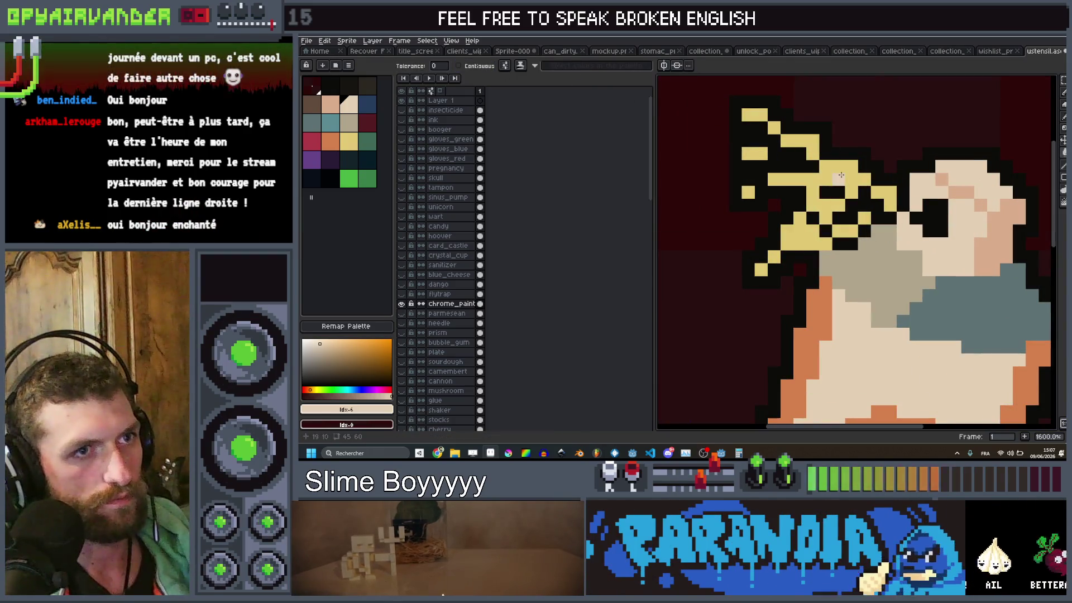
{"action": "left_click", "coordinate": [841, 175]}
{"action": "scroll", "coordinate": [838, 178], "scroll_direction": "down", "scroll_amount": 5}
{"action": "scroll", "coordinate": [838, 177], "scroll_direction": "up", "scroll_amount": 4}
{"action": "left_click", "coordinate": [349, 124]}
{"action": "left_click", "coordinate": [819, 221]}
{"action": "scroll", "coordinate": [848, 178], "scroll_direction": "down", "scroll_amount": 4}
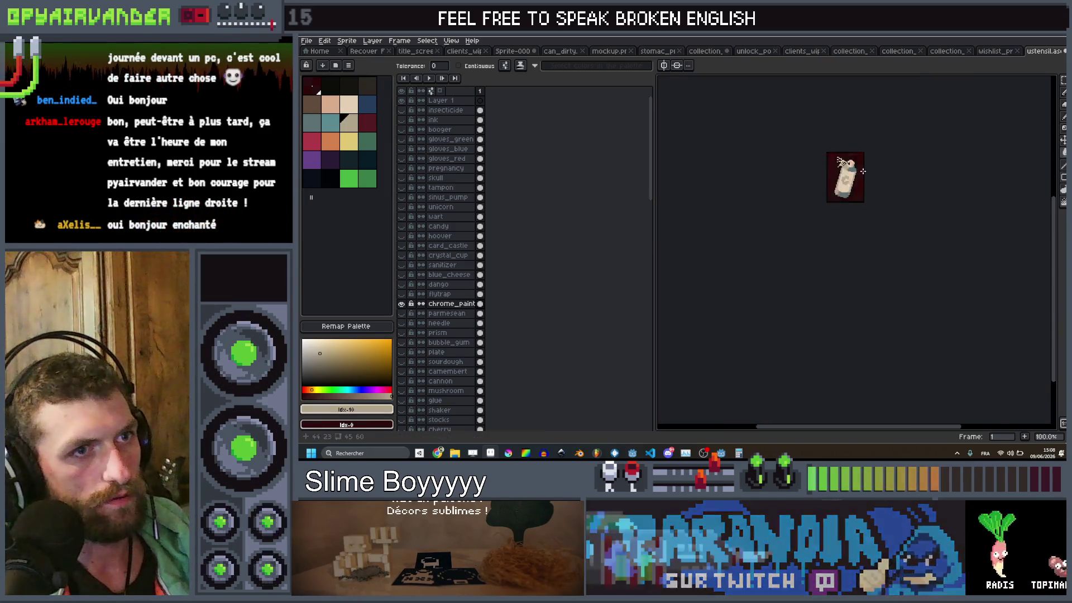
{"action": "scroll", "coordinate": [868, 171], "scroll_direction": "up", "scroll_amount": 2}
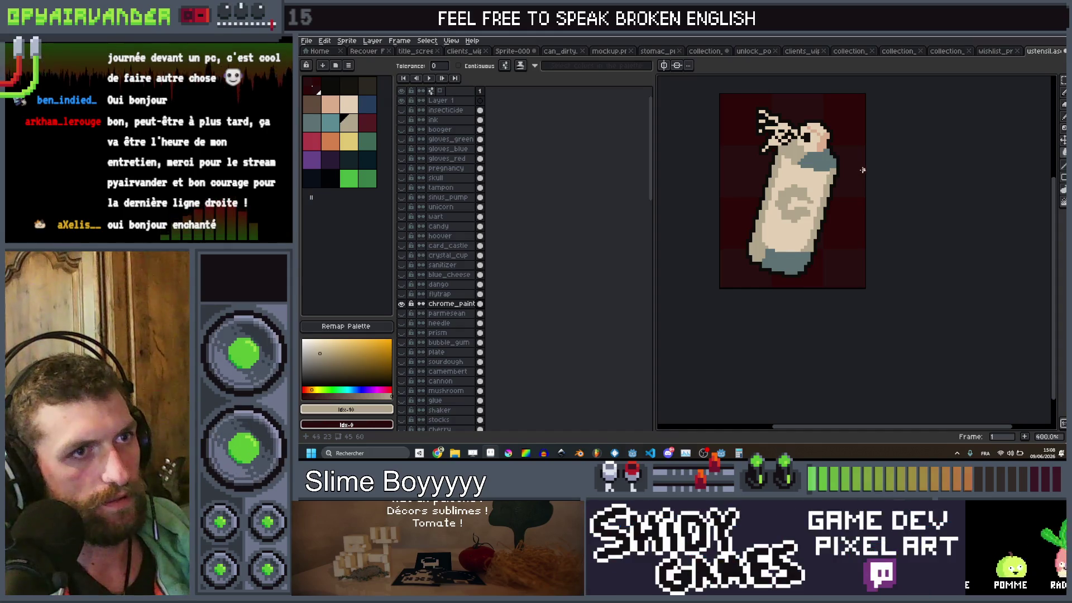
{"action": "scroll", "coordinate": [862, 171], "scroll_direction": "down", "scroll_amount": 4}
{"action": "scroll", "coordinate": [860, 170], "scroll_direction": "up", "scroll_amount": 2}
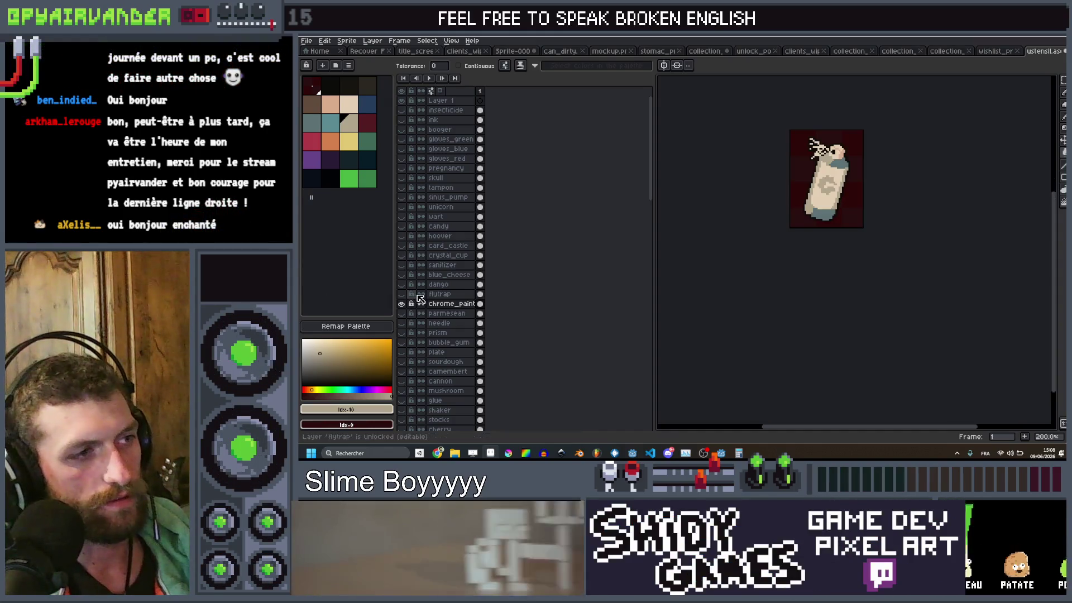
{"action": "left_click", "coordinate": [401, 304]}
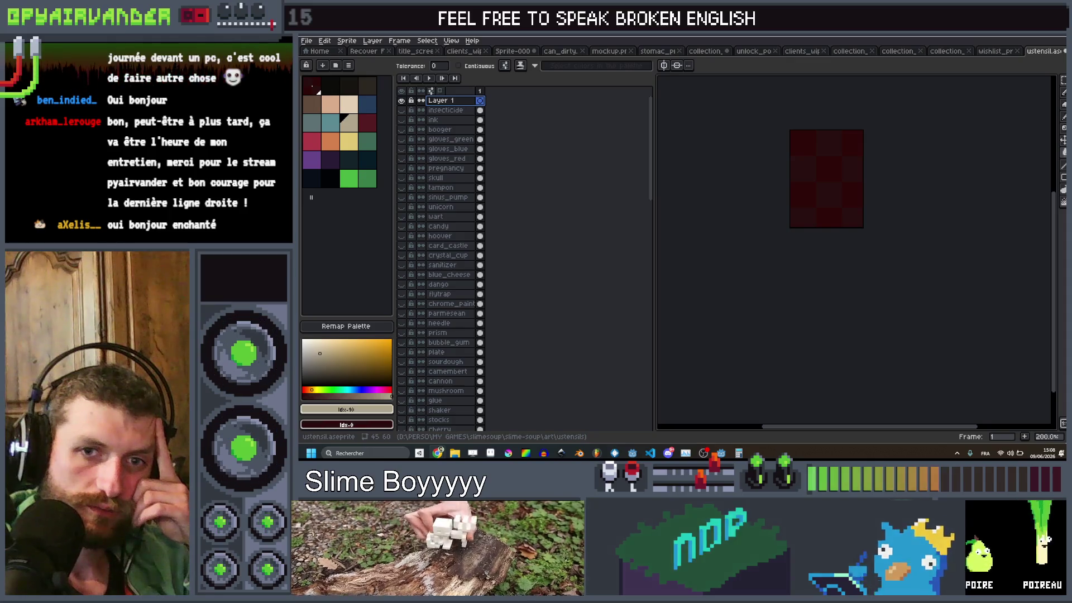
Step: Scroll the view over the empty Layer 1 canvas
{"action": "scroll", "coordinate": [854, 193], "scroll_direction": "up", "scroll_amount": 2}
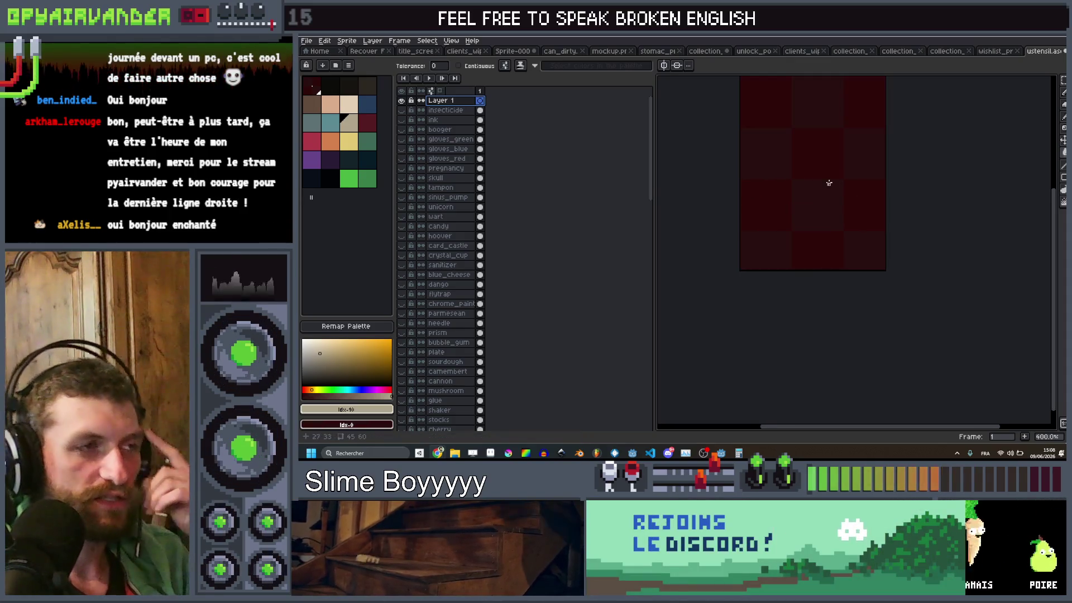
Step: Rename Layer 1 to 'soap' and draw the soap bar's outline in peach with a thick pencil
{"action": "double_click", "coordinate": [441, 102]}
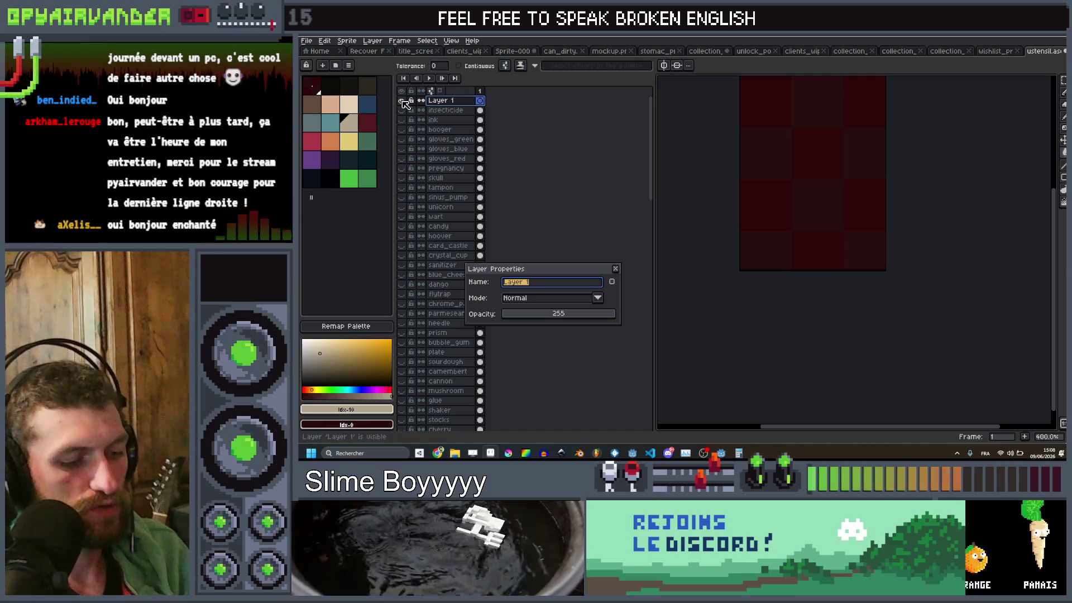
{"action": "type", "text": "soap"}
{"action": "key", "text": "Return"}
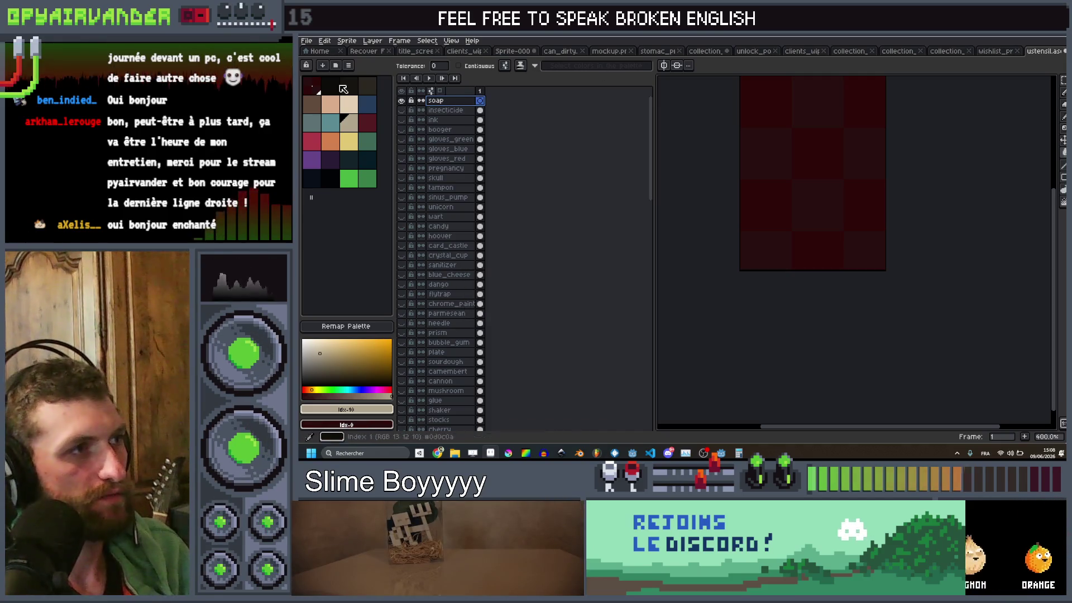
{"action": "left_click", "coordinate": [330, 103]}
{"action": "key", "text": "b"}
{"action": "scroll", "coordinate": [826, 184], "scroll_direction": "up", "scroll_amount": 2}
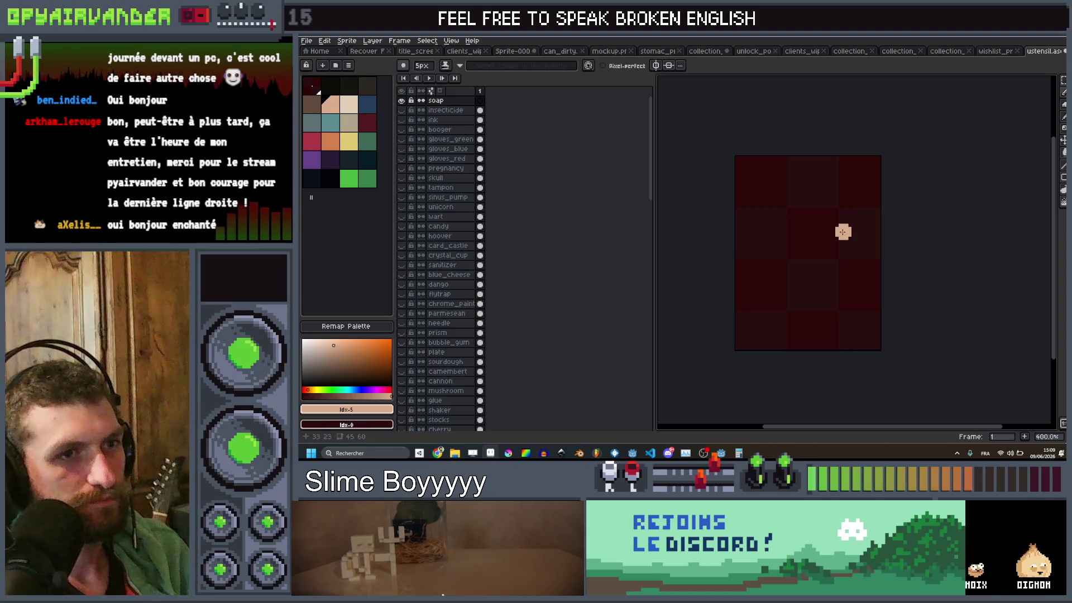
{"action": "mouse_move", "coordinate": [821, 215]}
{"action": "left_mouse_down"}
{"action": "mouse_move", "coordinate": [804, 208]}
{"action": "mouse_move", "coordinate": [769, 301]}
{"action": "mouse_move", "coordinate": [784, 312]}
{"action": "mouse_move", "coordinate": [833, 284]}
{"action": "mouse_move", "coordinate": [833, 243]}
{"action": "left_mouse_up"}
Step: Fill the soap outline's interior with peach using a contiguous-only bucket fill
{"action": "key", "text": "g"}
{"action": "left_click", "coordinate": [814, 257]}
{"action": "key", "text": "ctrl+z"}
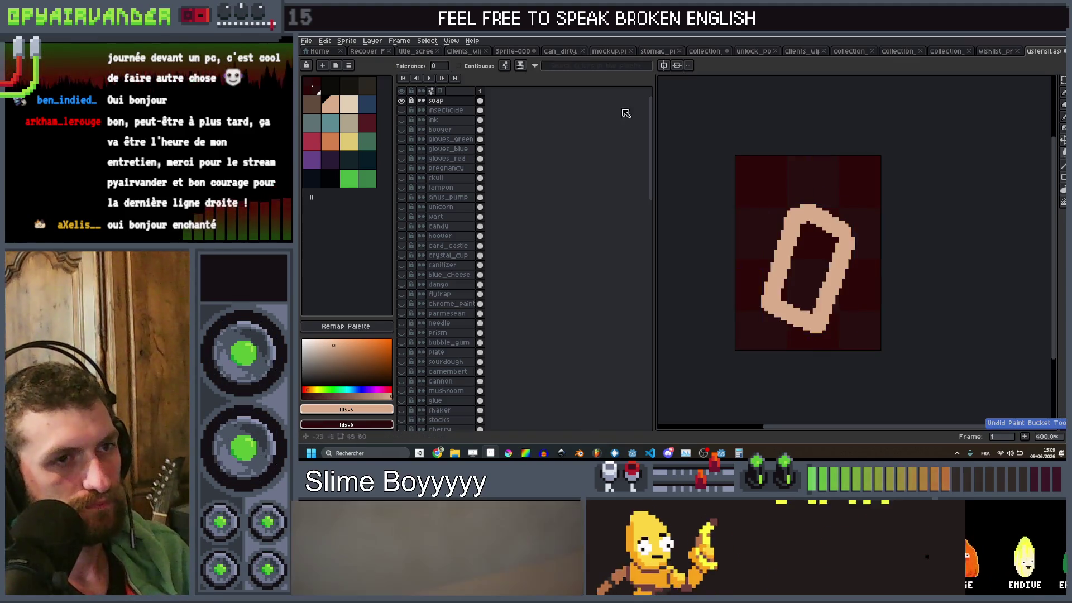
{"action": "left_click", "coordinate": [458, 66]}
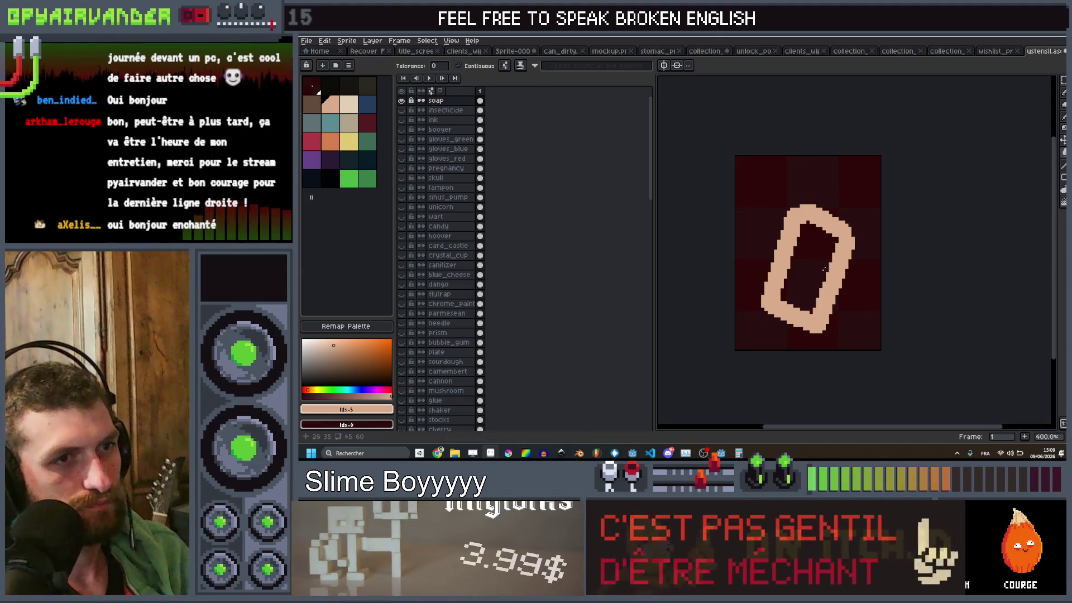
{"action": "left_click", "coordinate": [809, 262]}
{"action": "scroll", "coordinate": [814, 258], "scroll_direction": "down", "scroll_amount": 3}
{"action": "scroll", "coordinate": [826, 265], "scroll_direction": "up", "scroll_amount": 3}
{"action": "key", "text": "v"}
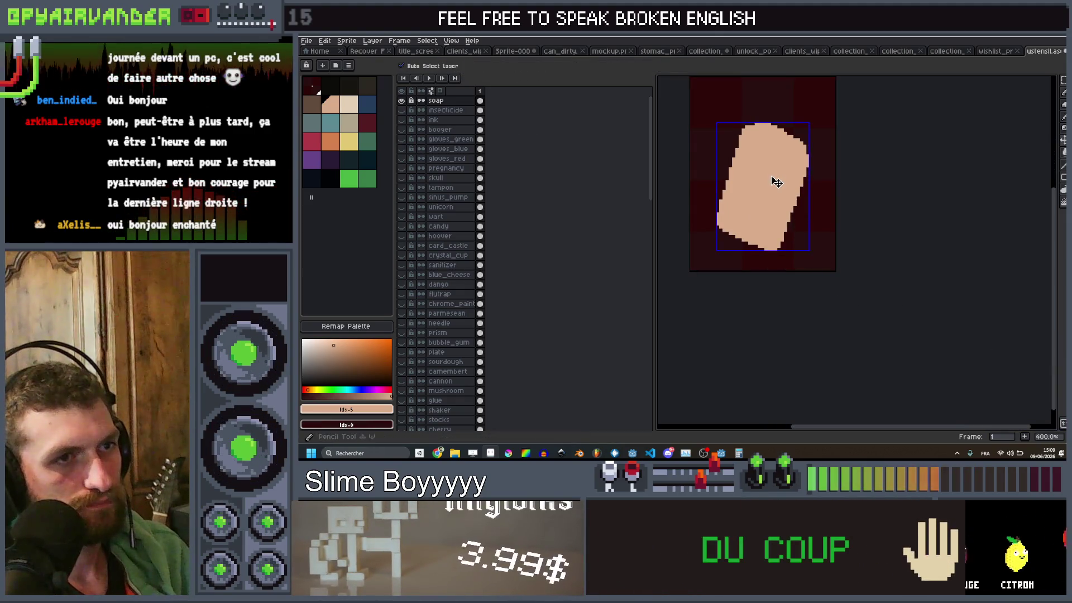
{"action": "scroll", "coordinate": [778, 179], "scroll_direction": "up", "scroll_amount": 2}
Step: Draw 1-pixel orange lines along the soap's bottom, right side and top edge
{"action": "key", "text": "b"}
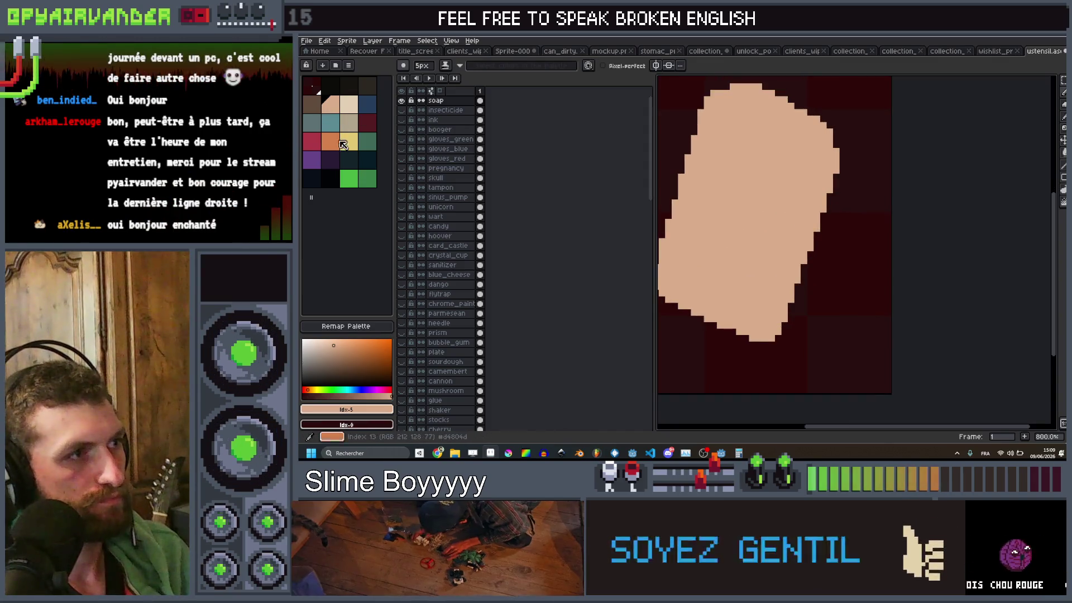
{"action": "left_click", "coordinate": [343, 143], "text": "ctrl"}
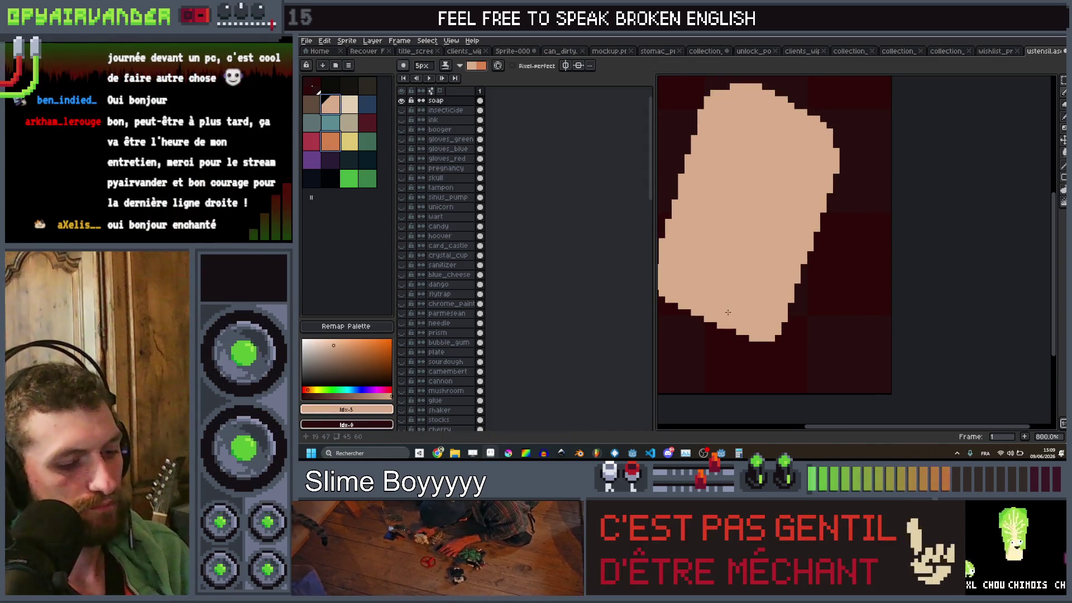
{"action": "key", "text": "minus"}
{"action": "key", "text": "minus"}
{"action": "key", "text": "x"}
{"action": "left_click", "coordinate": [738, 329]}
{"action": "key", "text": "minus"}
{"action": "key", "text": "minus"}
{"action": "left_click", "coordinate": [807, 162], "text": "shift"}
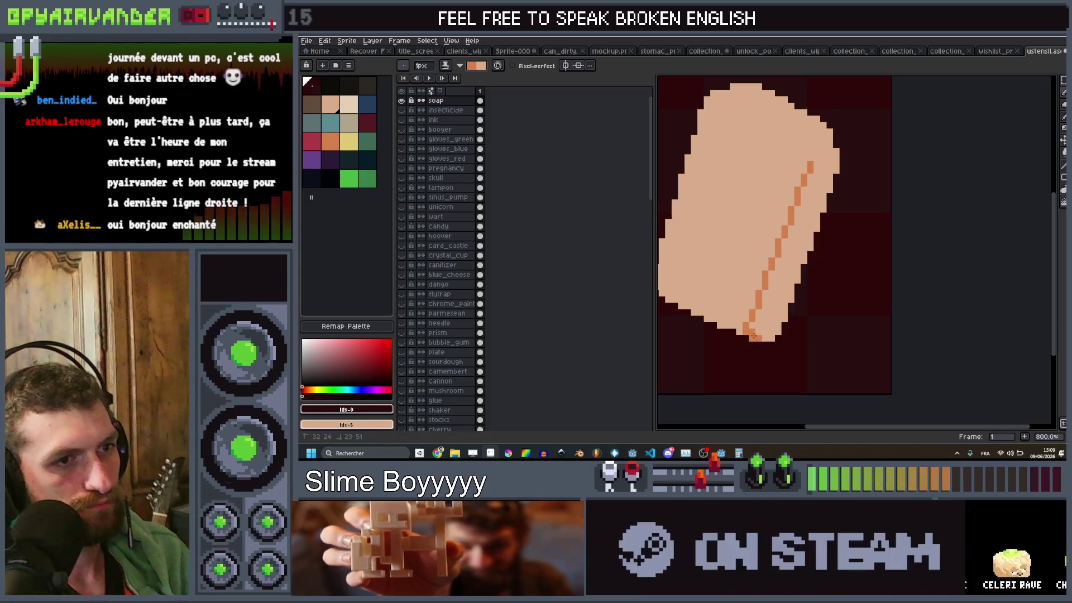
{"action": "scroll", "coordinate": [791, 148], "scroll_direction": "right", "scroll_amount": 2}
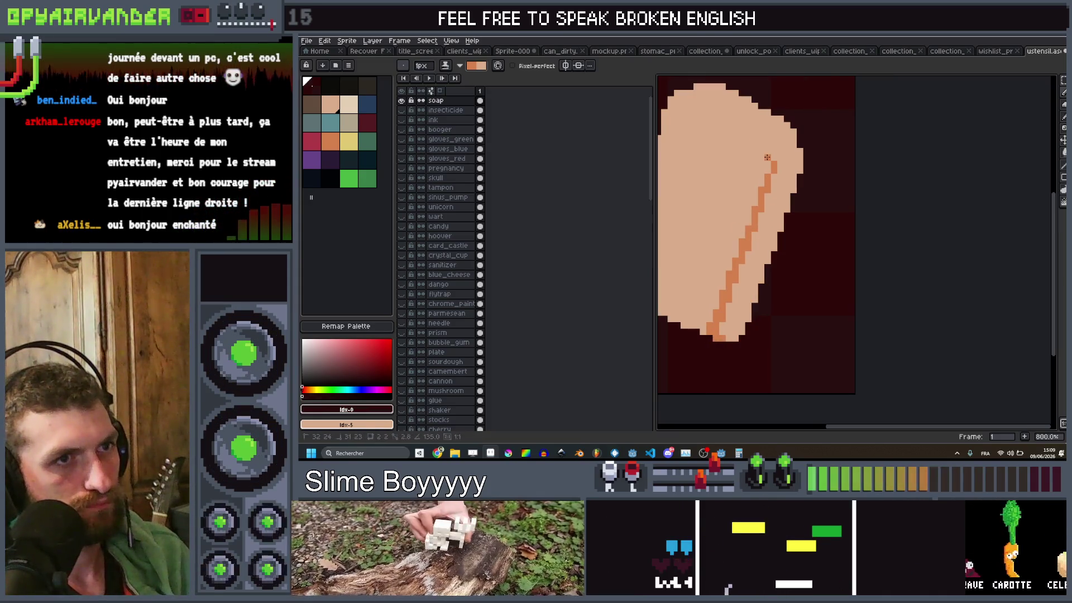
{"action": "left_click", "coordinate": [779, 152]}
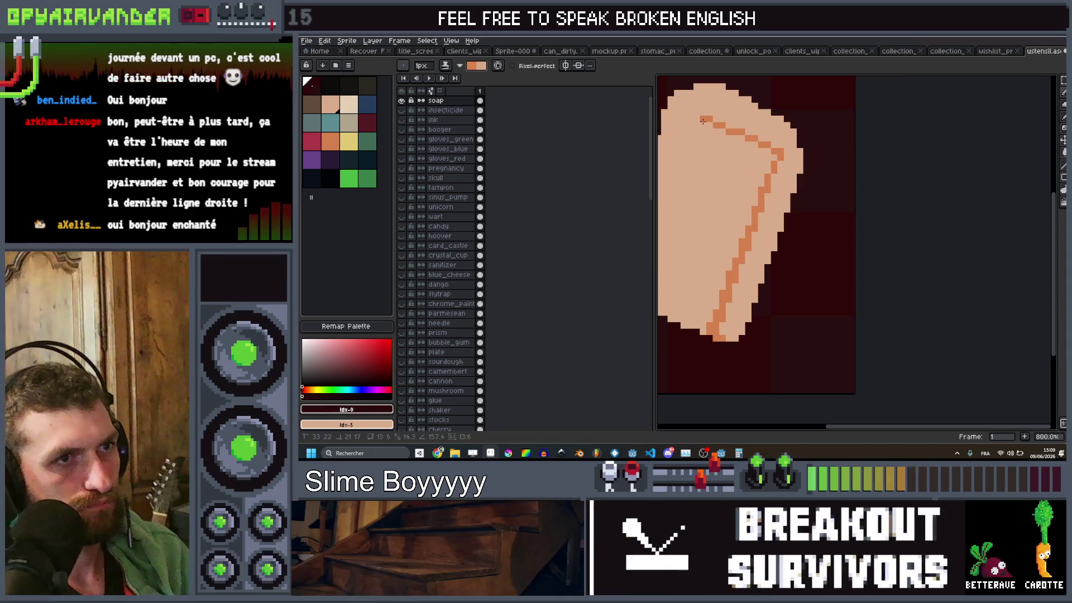
{"action": "left_click", "coordinate": [675, 93]}
Step: Add an orange centre pixel and a 2-pixel orange diagonal stroke across the soap
{"action": "scroll", "coordinate": [771, 182], "scroll_direction": "down", "scroll_amount": 5}
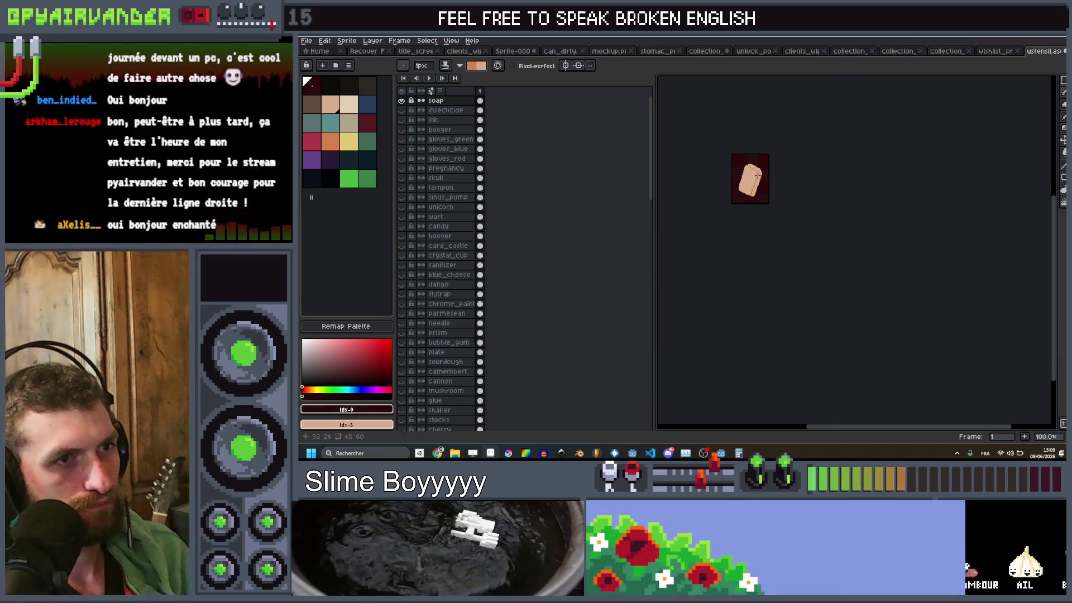
{"action": "scroll", "coordinate": [771, 182], "scroll_direction": "up", "scroll_amount": 3}
{"action": "scroll", "coordinate": [809, 220], "scroll_direction": "down", "scroll_amount": 2}
{"action": "scroll", "coordinate": [785, 240], "scroll_direction": "up", "scroll_amount": 5}
{"action": "left_click", "coordinate": [812, 247]}
{"action": "key", "text": "plus"}
{"action": "key", "text": "plus"}
{"action": "key", "text": "plus"}
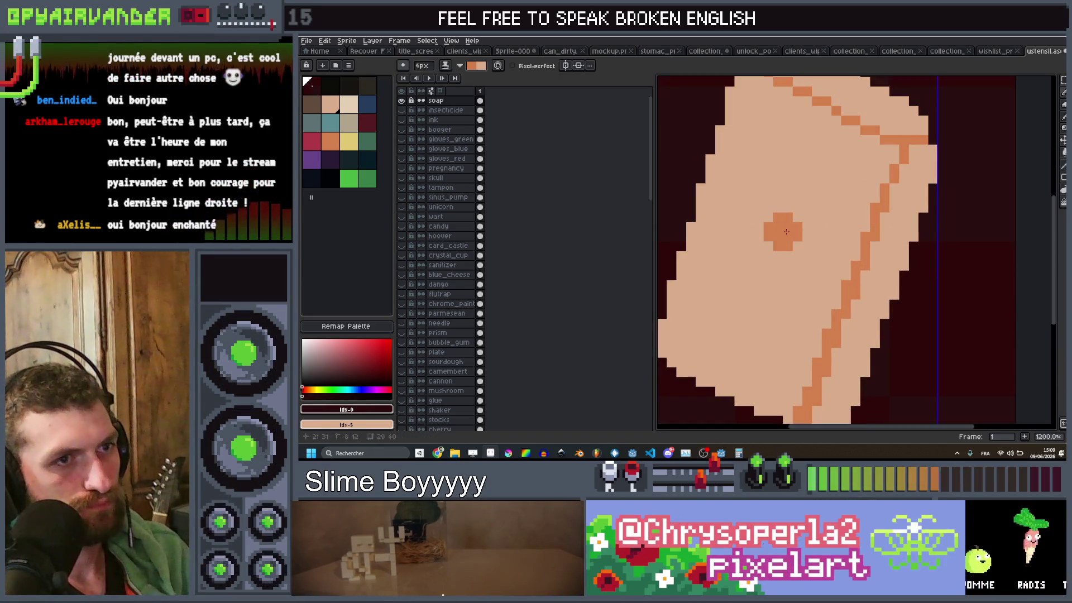
{"action": "key", "text": "minus"}
{"action": "key", "text": "minus"}
{"action": "mouse_move", "coordinate": [791, 208]}
{"action": "left_mouse_down"}
{"action": "mouse_move", "coordinate": [744, 242]}
{"action": "mouse_move", "coordinate": [749, 260]}
{"action": "mouse_move", "coordinate": [771, 263]}
{"action": "mouse_move", "coordinate": [832, 203]}
{"action": "left_mouse_up"}
{"action": "key", "text": "minus"}
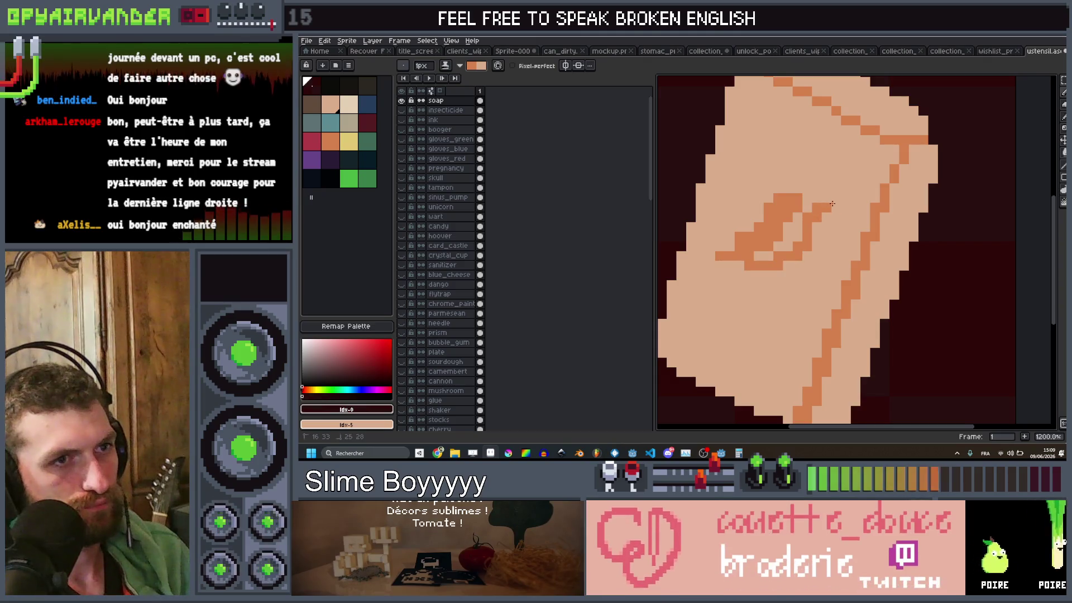
Step: Brighten the soap's top with light peach and cover the stray orange outline pixels
{"action": "scroll", "coordinate": [823, 203], "scroll_direction": "down", "scroll_amount": 7}
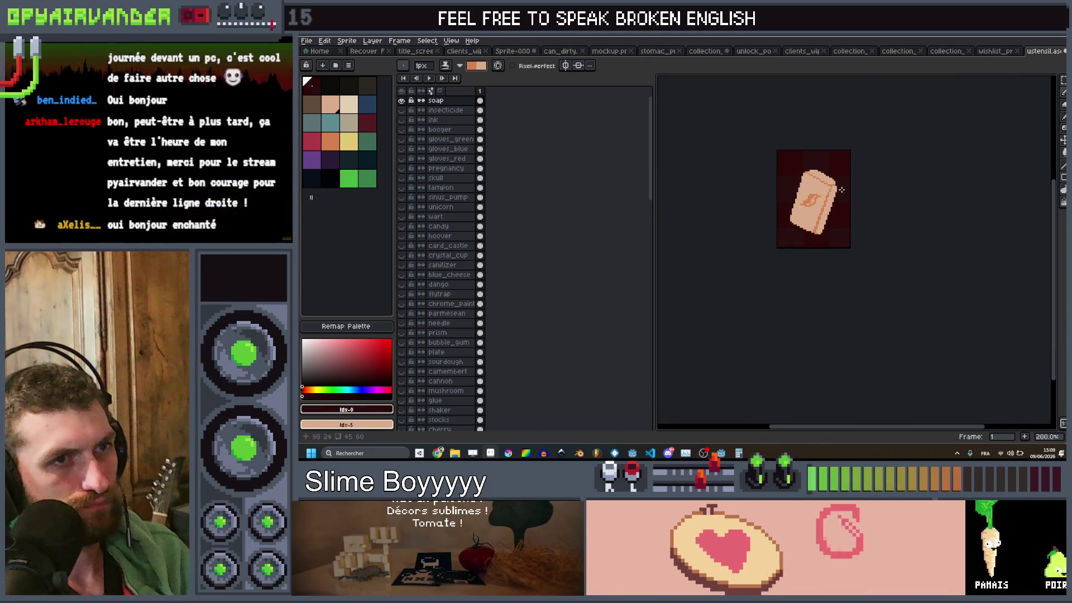
{"action": "scroll", "coordinate": [832, 187], "scroll_direction": "down", "scroll_amount": 2}
{"action": "scroll", "coordinate": [832, 187], "scroll_direction": "up", "scroll_amount": 7}
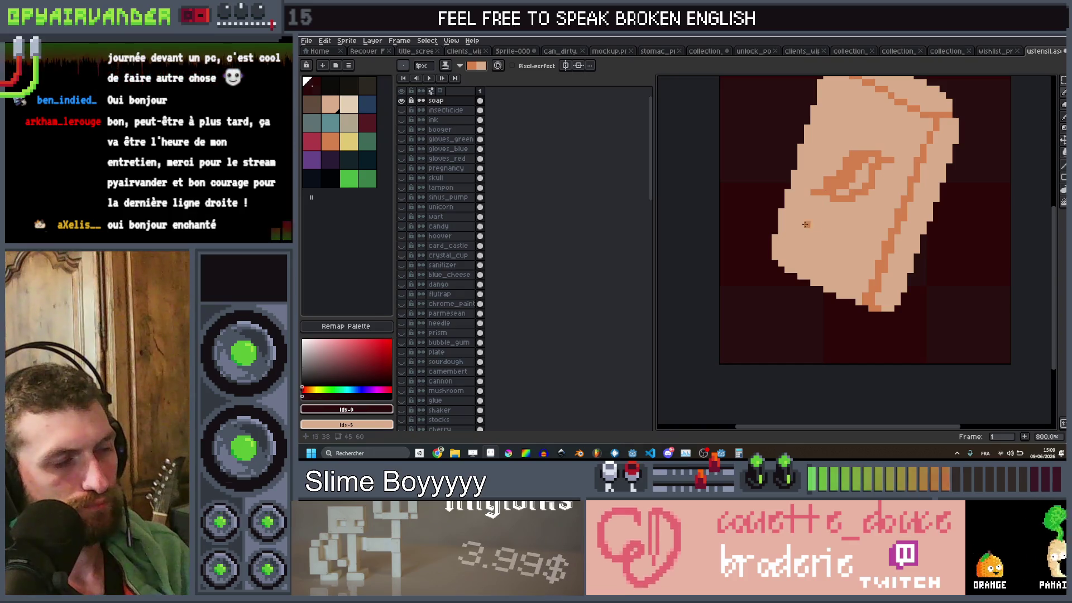
{"action": "left_click", "coordinate": [344, 98]}
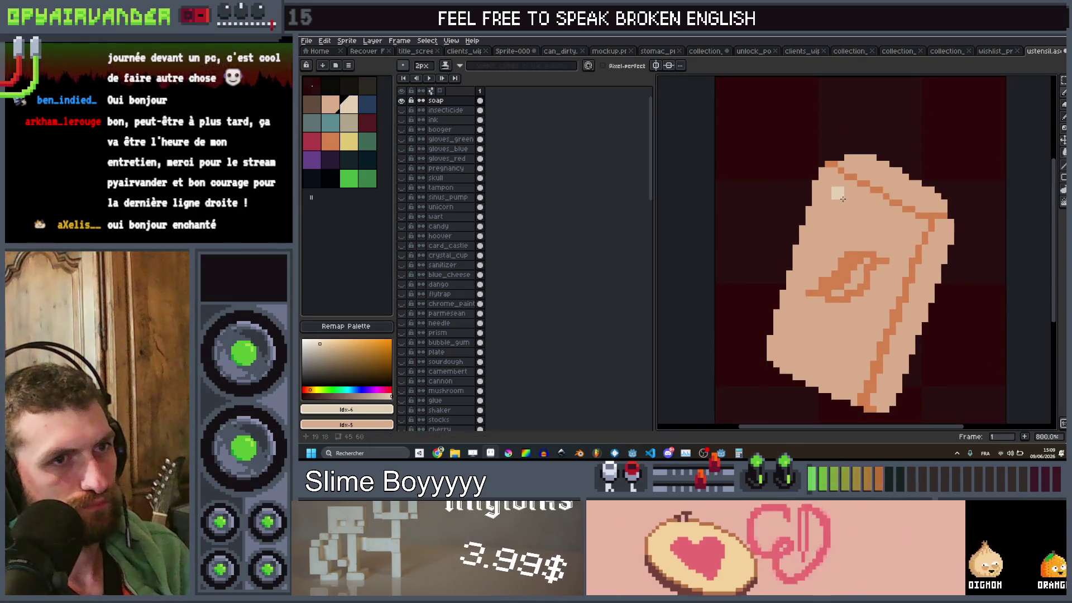
{"action": "mouse_move", "coordinate": [841, 196]}
{"action": "left_mouse_down"}
{"action": "mouse_move", "coordinate": [831, 217]}
{"action": "mouse_move", "coordinate": [860, 195]}
{"action": "mouse_move", "coordinate": [938, 208]}
{"action": "left_mouse_up"}
{"action": "scroll", "coordinate": [837, 162], "scroll_direction": "down", "scroll_amount": 3}
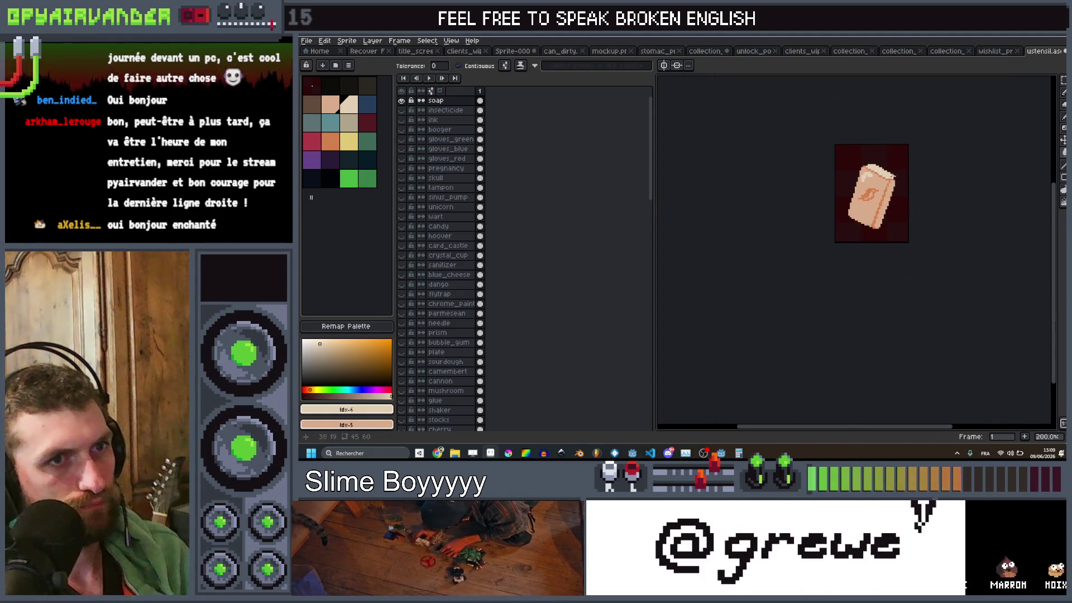
{"action": "scroll", "coordinate": [810, 148], "scroll_direction": "up", "scroll_amount": 5}
{"action": "key", "text": "minus"}
{"action": "left_click", "coordinate": [778, 142]}
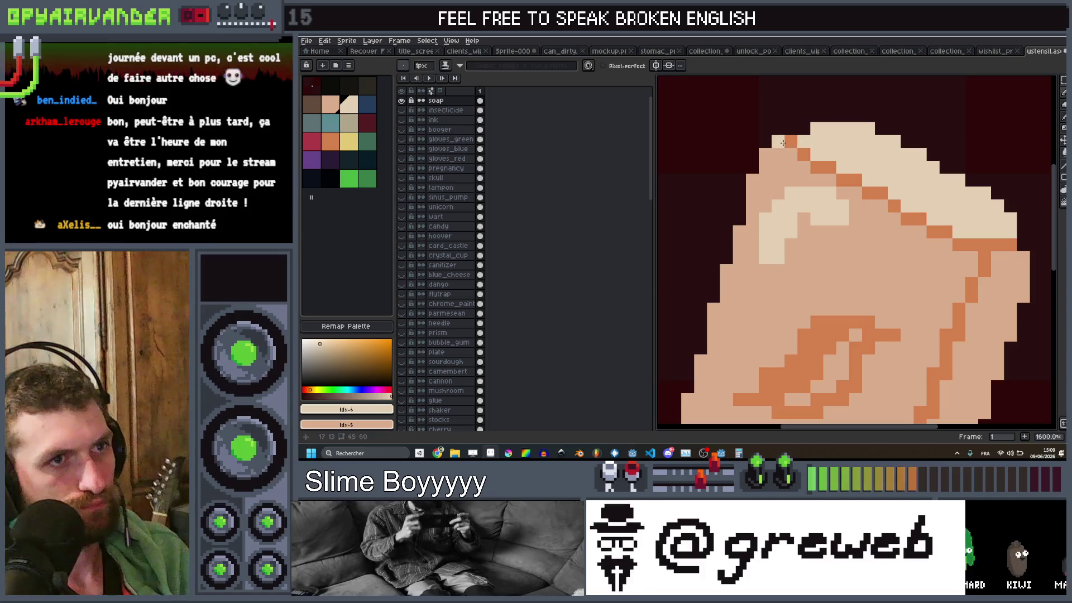
{"action": "left_click_drag", "start_coordinate": [986, 255], "coordinate": [1012, 250]}
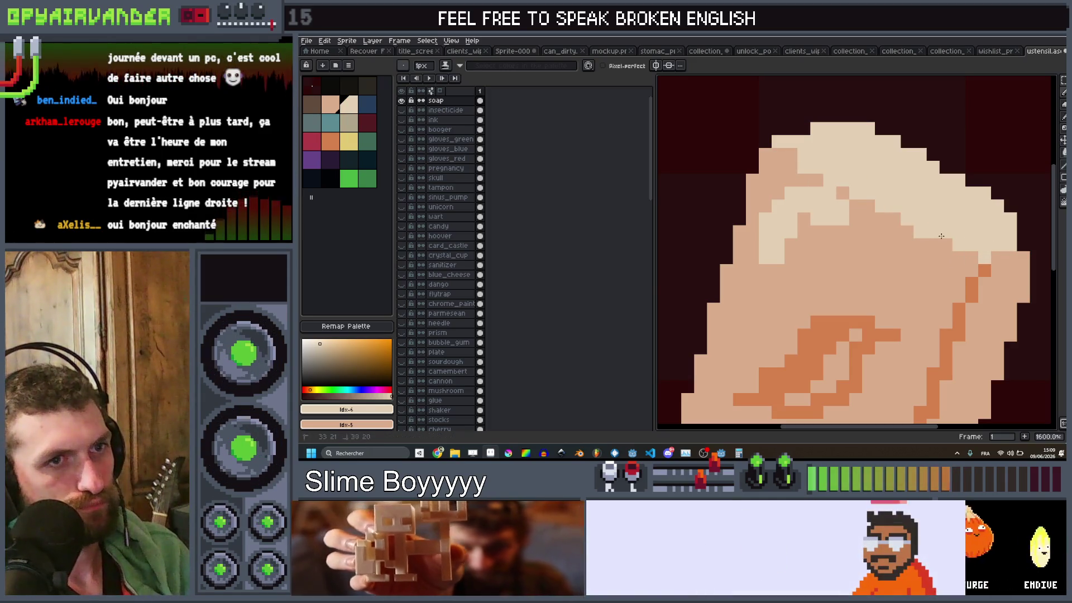
{"action": "left_click_drag", "start_coordinate": [809, 162], "coordinate": [999, 268]}
Step: Add a new empty layer and hide the soap layer
{"action": "scroll", "coordinate": [1022, 258], "scroll_direction": "down", "scroll_amount": 6}
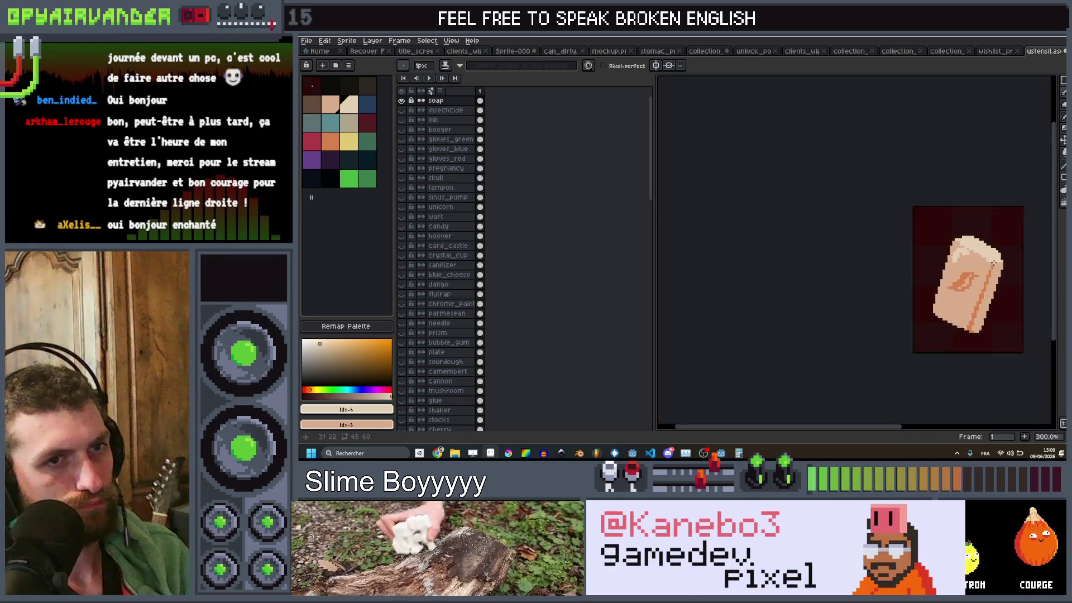
{"action": "scroll", "coordinate": [946, 362], "scroll_direction": "up", "scroll_amount": 5}
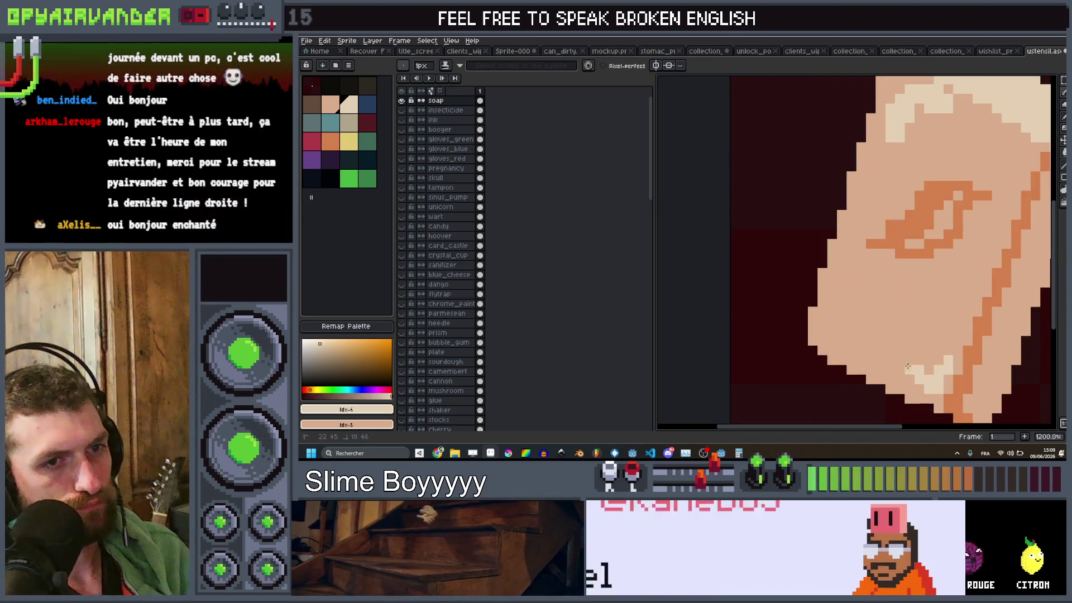
{"action": "scroll", "coordinate": [924, 292], "scroll_direction": "down", "scroll_amount": 6}
{"action": "scroll", "coordinate": [924, 292], "scroll_direction": "down", "scroll_amount": 2}
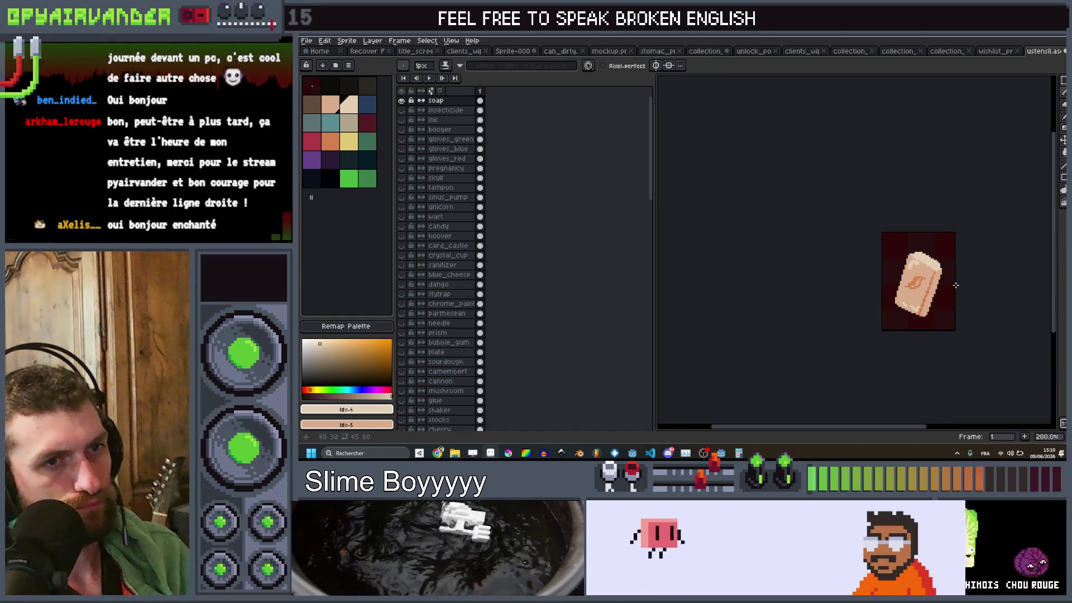
{"action": "scroll", "coordinate": [935, 235], "scroll_direction": "up", "scroll_amount": 1}
{"action": "scroll", "coordinate": [935, 235], "scroll_direction": "up", "scroll_amount": 1}
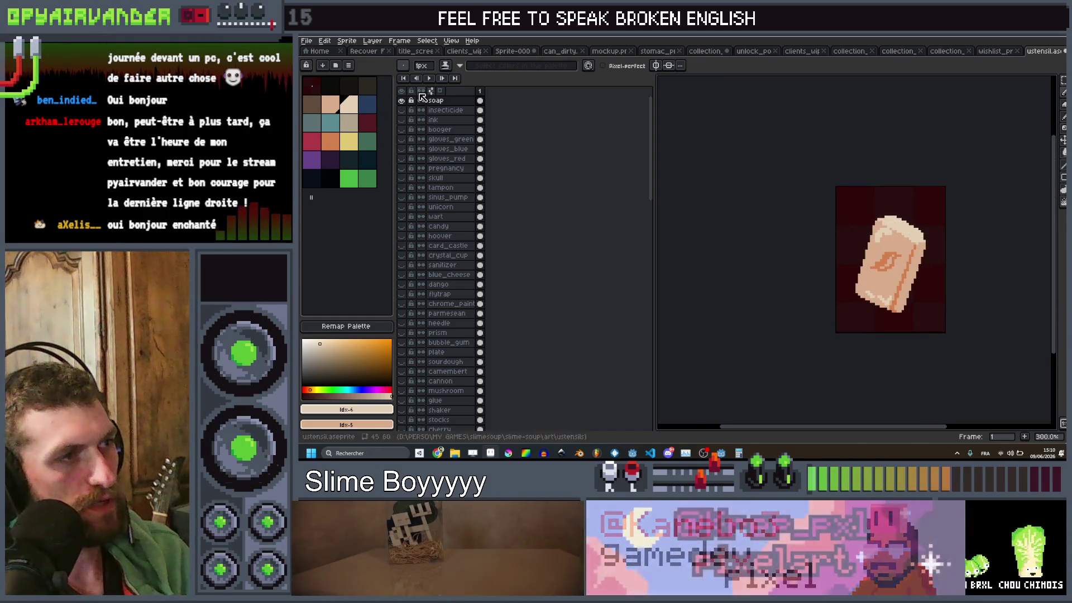
{"action": "key", "text": "shift+n"}
{"action": "left_click", "coordinate": [402, 110]}
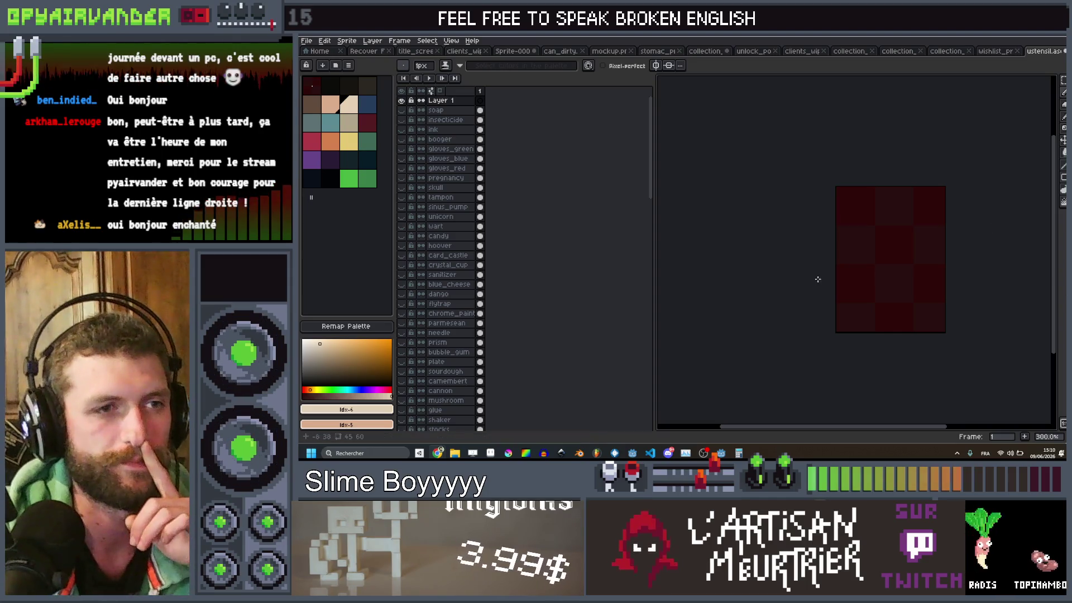
Step: Pick the pale beige colour for the next sprite
{"action": "scroll", "coordinate": [883, 264], "scroll_direction": "up", "scroll_amount": 1}
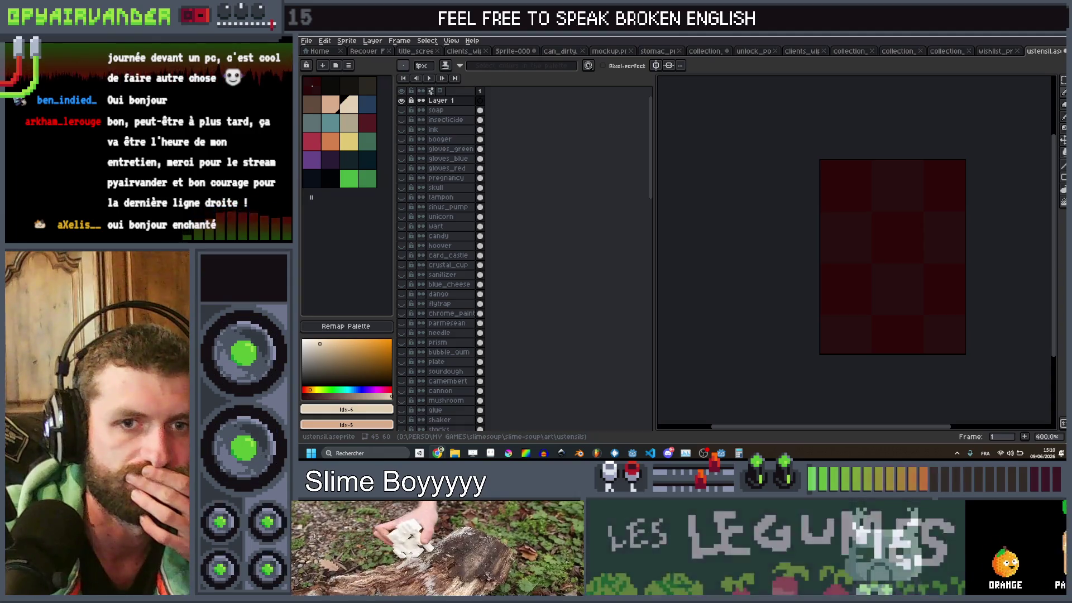
{"action": "left_click", "coordinate": [348, 110]}
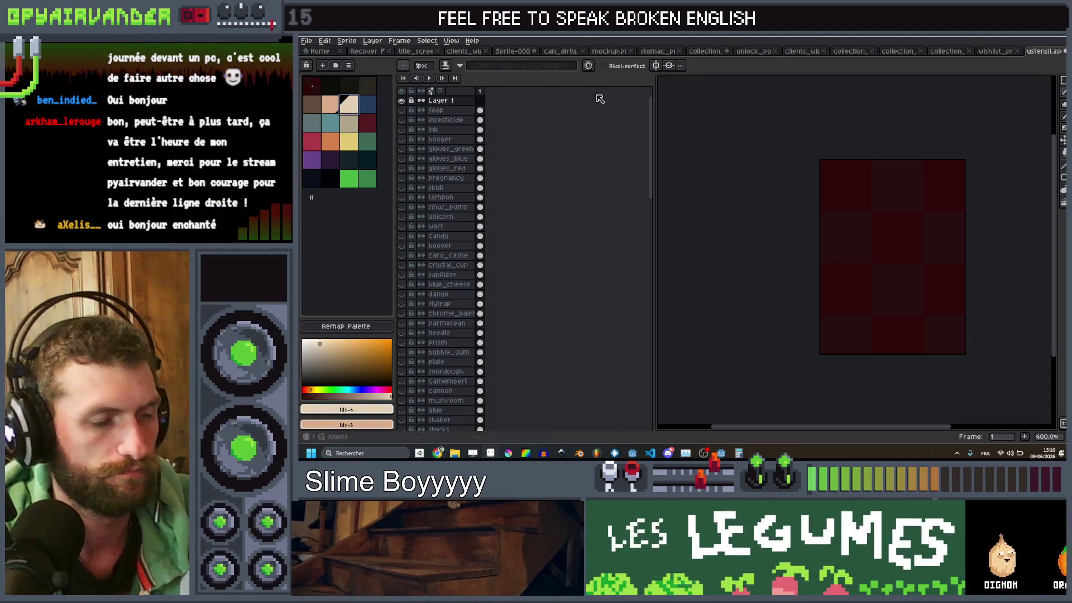
Step: Outline an irregular chunk with two line strokes and fill it with beige
{"action": "left_click_drag", "start_coordinate": [882, 211], "coordinate": [855, 231]}
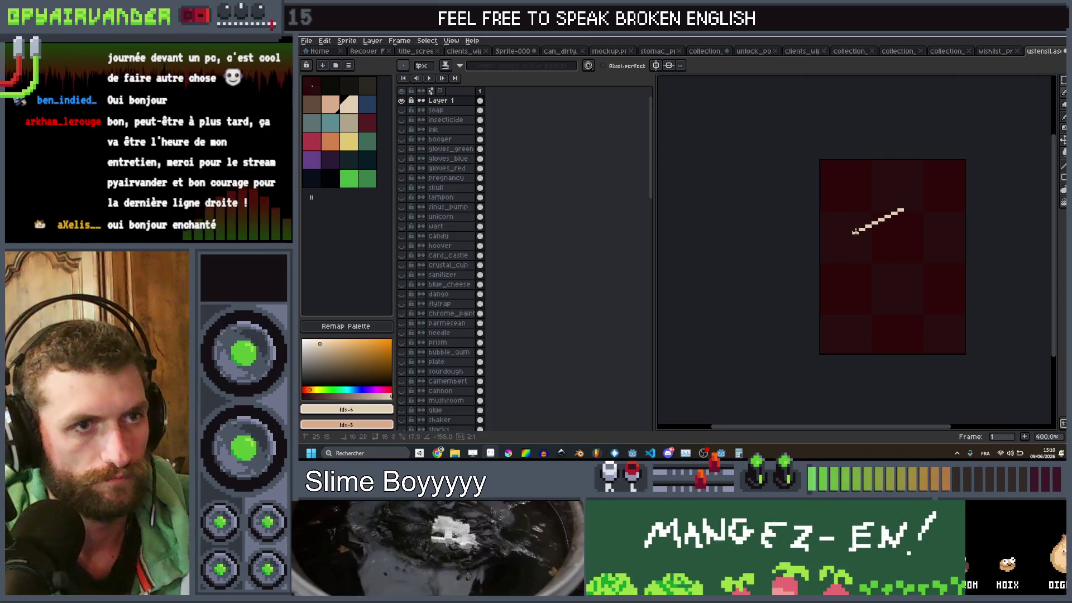
{"action": "mouse_move", "coordinate": [853, 297]}
{"action": "left_mouse_down"}
{"action": "mouse_move", "coordinate": [872, 305]}
{"action": "mouse_move", "coordinate": [930, 287]}
{"action": "mouse_move", "coordinate": [938, 240]}
{"action": "mouse_move", "coordinate": [915, 216]}
{"action": "left_mouse_up"}
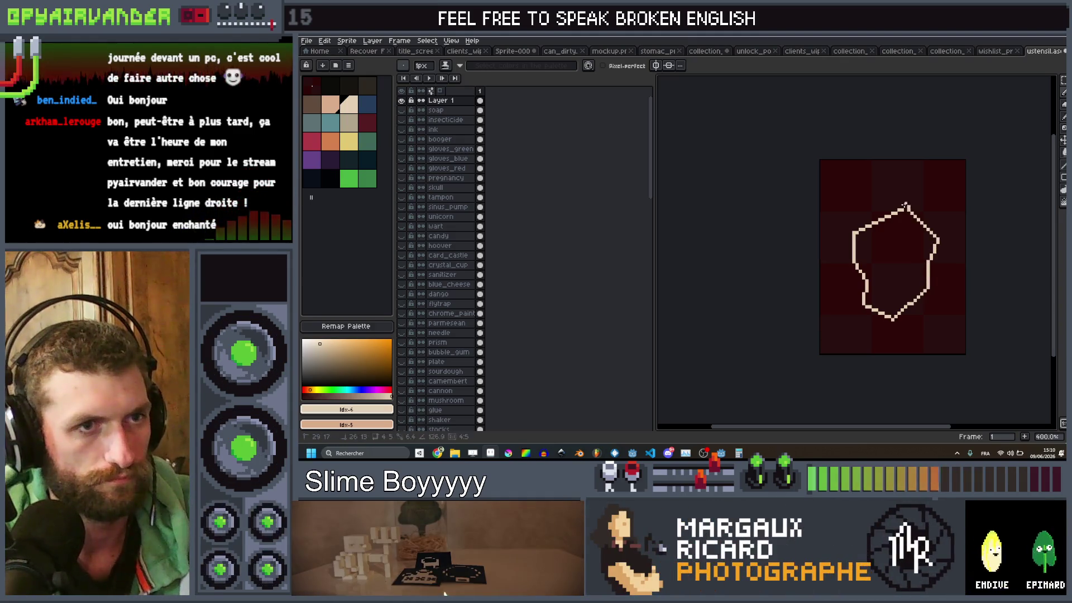
{"action": "key", "text": "g"}
{"action": "left_click", "coordinate": [904, 246]}
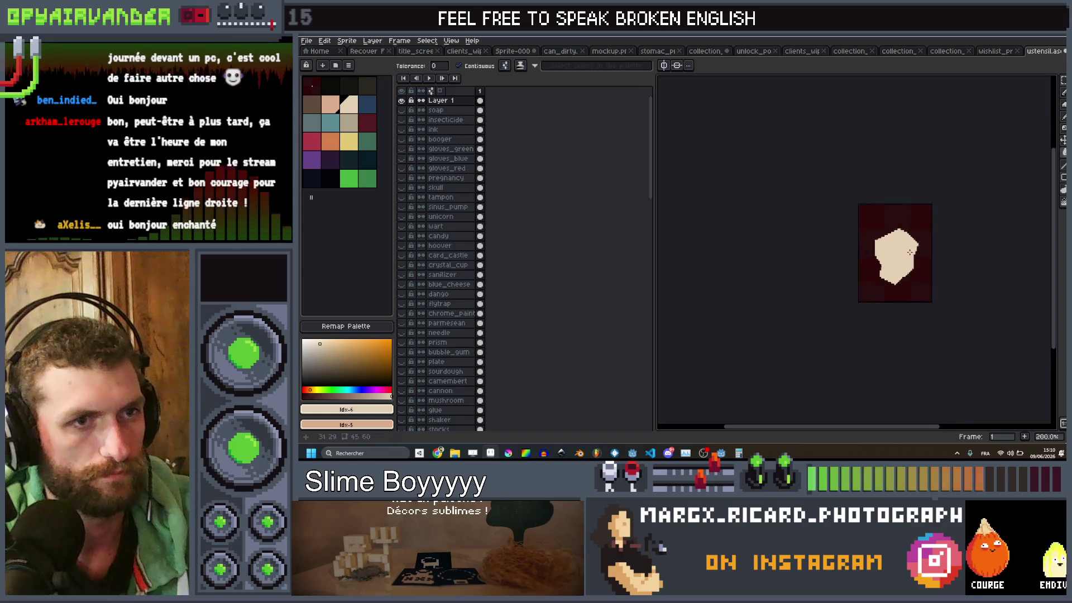
{"action": "scroll", "coordinate": [871, 254], "scroll_direction": "up", "scroll_amount": 2}
Step: Shade the chunk's right edge, bottom and lower left with greyish-beige pencil strokes
{"action": "left_click", "coordinate": [350, 124]}
{"action": "key", "text": "b"}
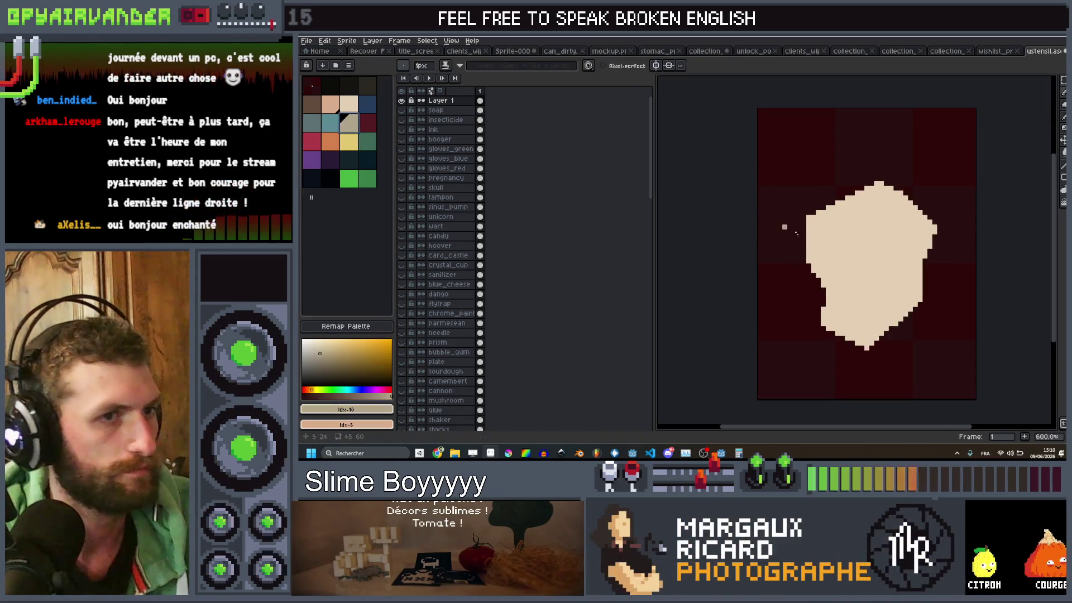
{"action": "scroll", "coordinate": [948, 239], "scroll_direction": "up", "scroll_amount": 2}
{"action": "mouse_move", "coordinate": [965, 232]}
{"action": "left_mouse_down"}
{"action": "mouse_move", "coordinate": [897, 262]}
{"action": "mouse_move", "coordinate": [927, 260]}
{"action": "left_mouse_up"}
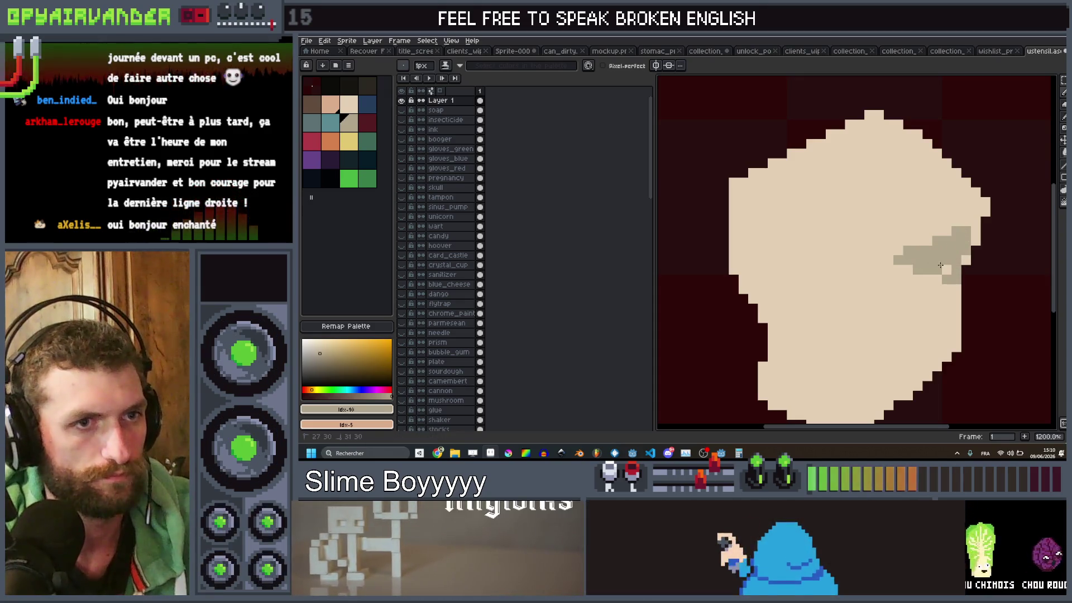
{"action": "scroll", "coordinate": [915, 287], "scroll_direction": "down", "scroll_amount": 1}
{"action": "scroll", "coordinate": [920, 307], "scroll_direction": "down", "scroll_amount": 1}
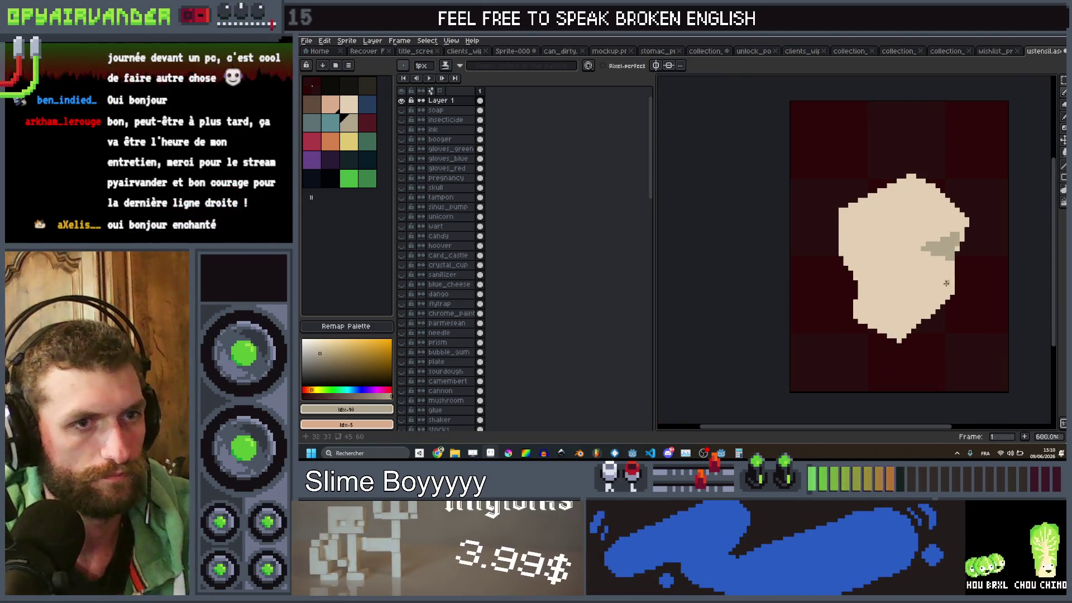
{"action": "left_click_drag", "start_coordinate": [949, 292], "coordinate": [894, 305]}
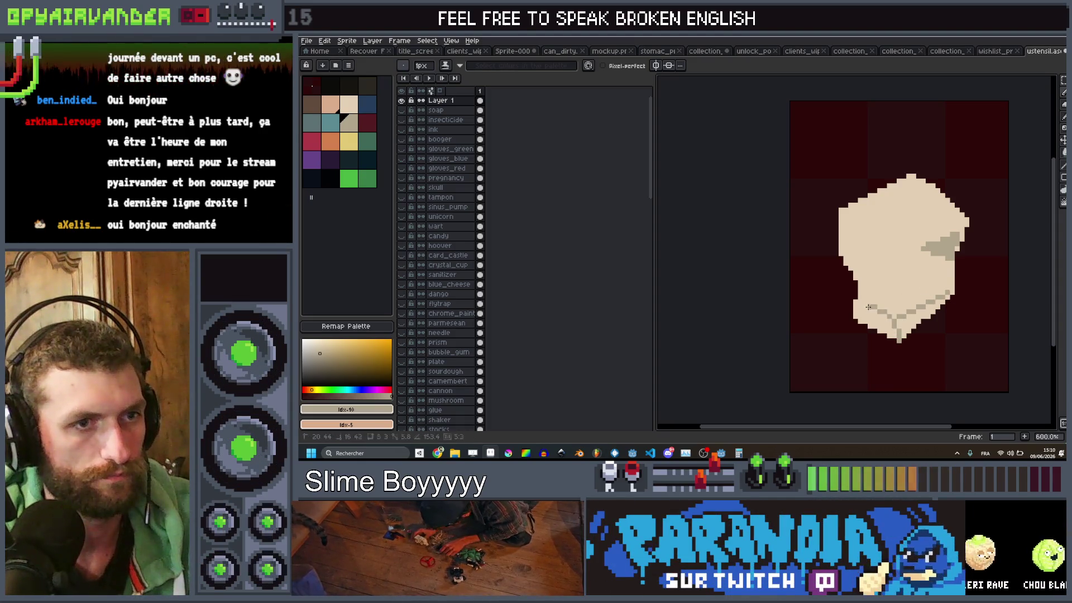
{"action": "scroll", "coordinate": [859, 303], "scroll_direction": "down", "scroll_amount": 1}
{"action": "scroll", "coordinate": [861, 306], "scroll_direction": "up", "scroll_amount": 1}
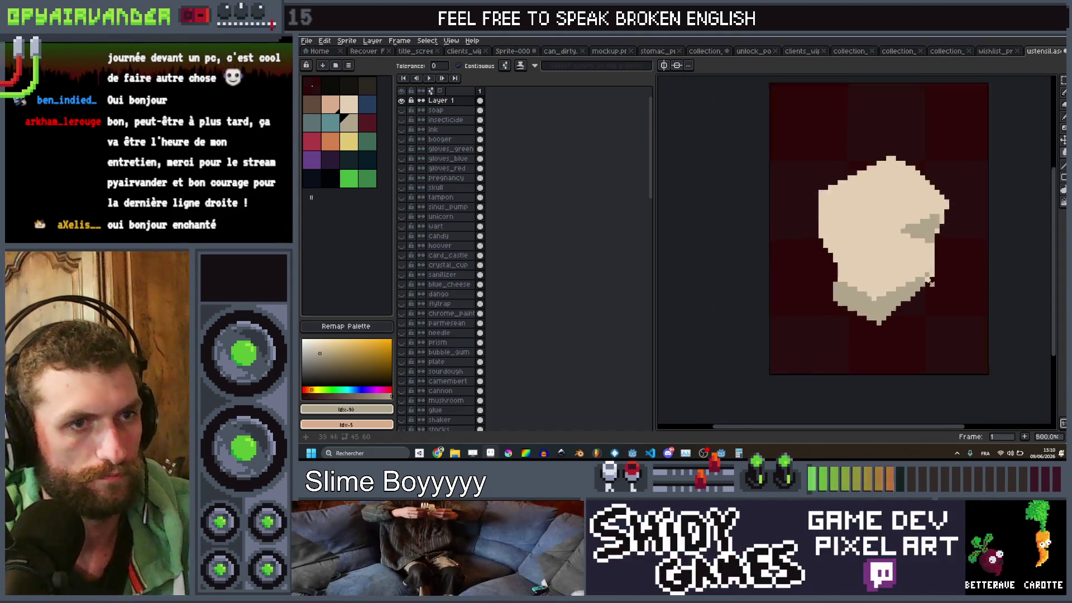
{"action": "key", "text": "b"}
{"action": "scroll", "coordinate": [870, 273], "scroll_direction": "down", "scroll_amount": 3}
{"action": "scroll", "coordinate": [870, 273], "scroll_direction": "up", "scroll_amount": 2}
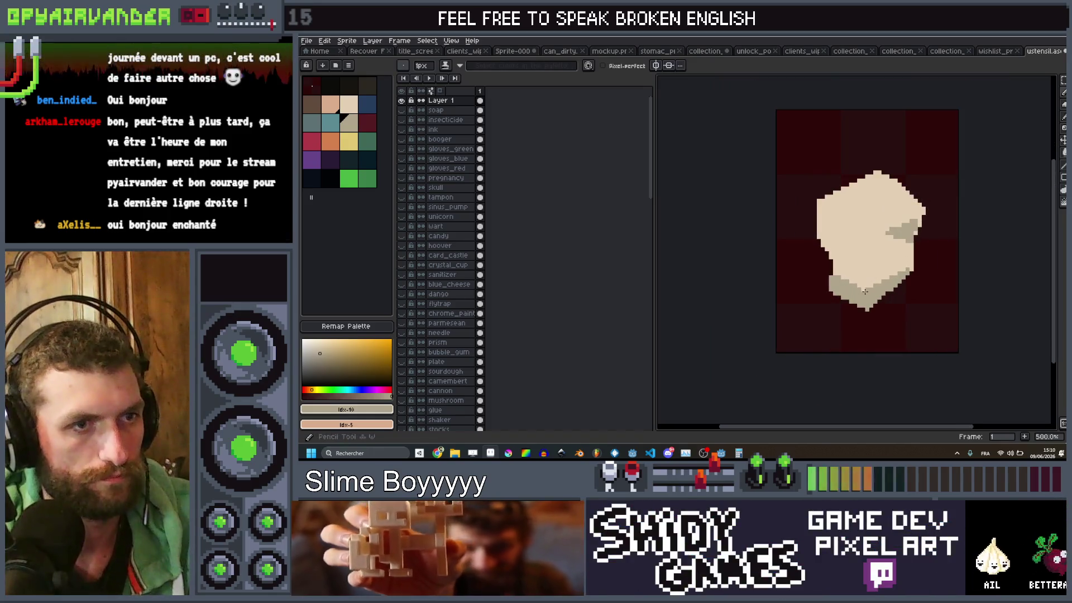
{"action": "left_click_drag", "start_coordinate": [865, 291], "coordinate": [863, 269]}
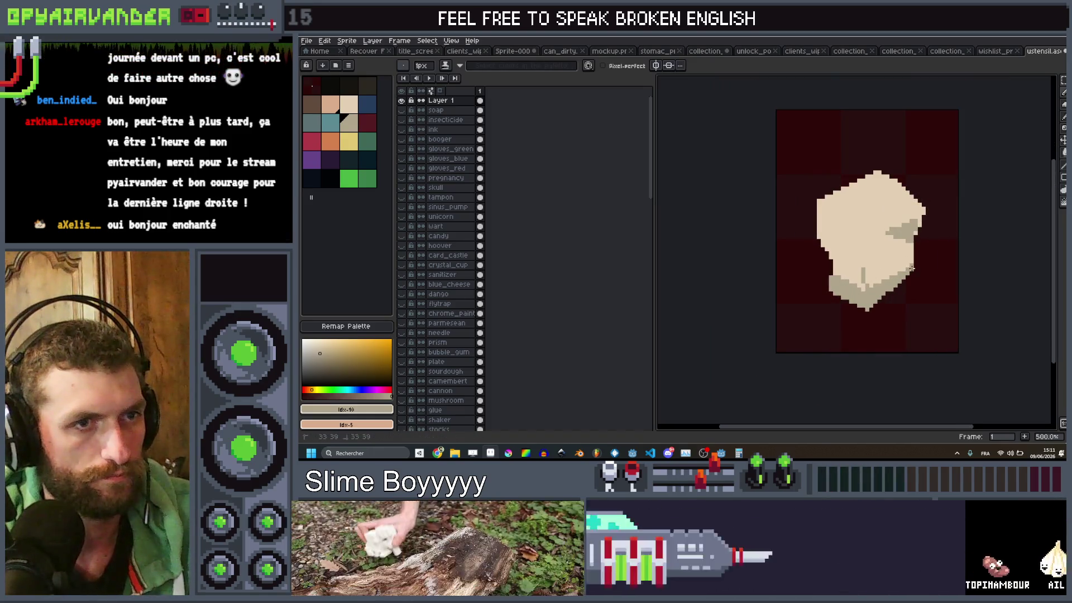
{"action": "scroll", "coordinate": [936, 329], "scroll_direction": "down", "scroll_amount": 1}
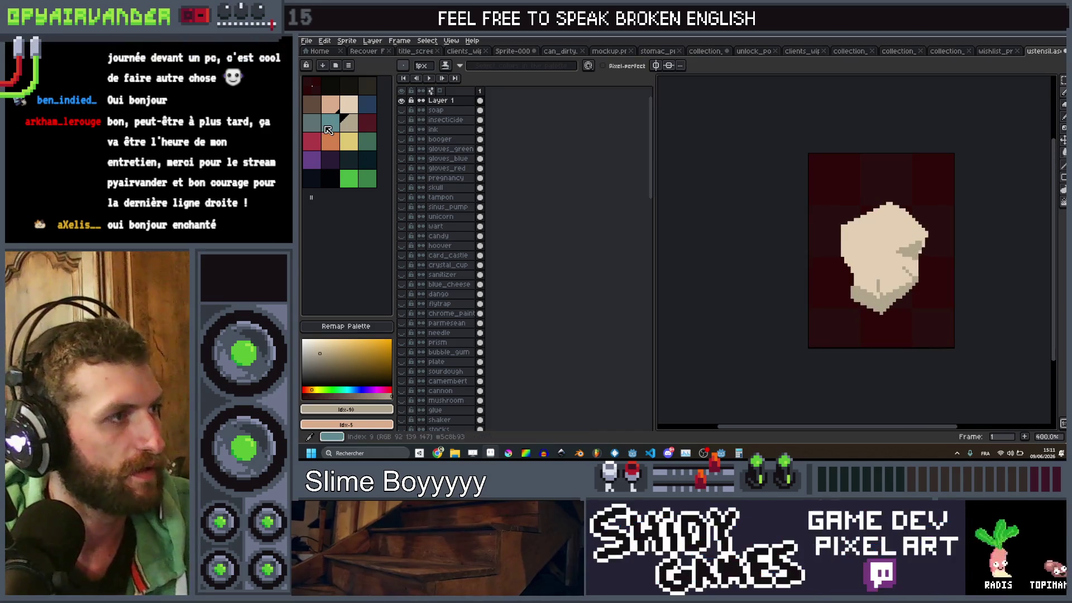
Step: Pick a teal shade and draw a 2px teal line along the chunk's top edge
{"action": "left_click", "coordinate": [309, 119]}
{"action": "left_click", "coordinate": [337, 124]}
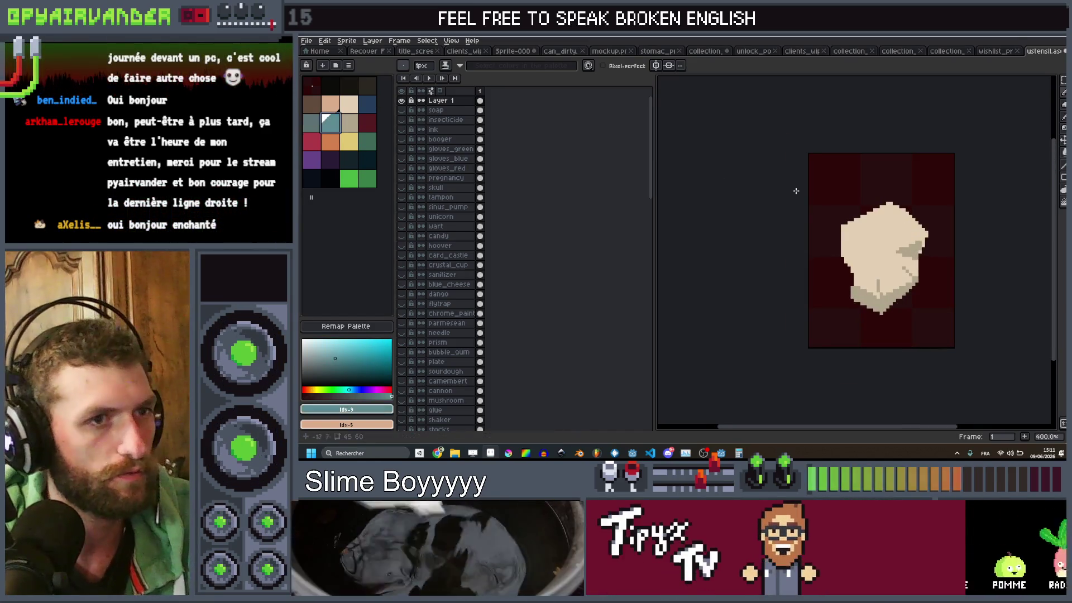
{"action": "scroll", "coordinate": [920, 239], "scroll_direction": "up", "scroll_amount": 2}
{"action": "key", "text": "plus"}
{"action": "left_click_drag", "start_coordinate": [874, 193], "coordinate": [816, 225]}
Step: With a 1px brush, add a teal dot and a diagonal teal streak on the chunk's face
{"action": "key", "text": "minus"}
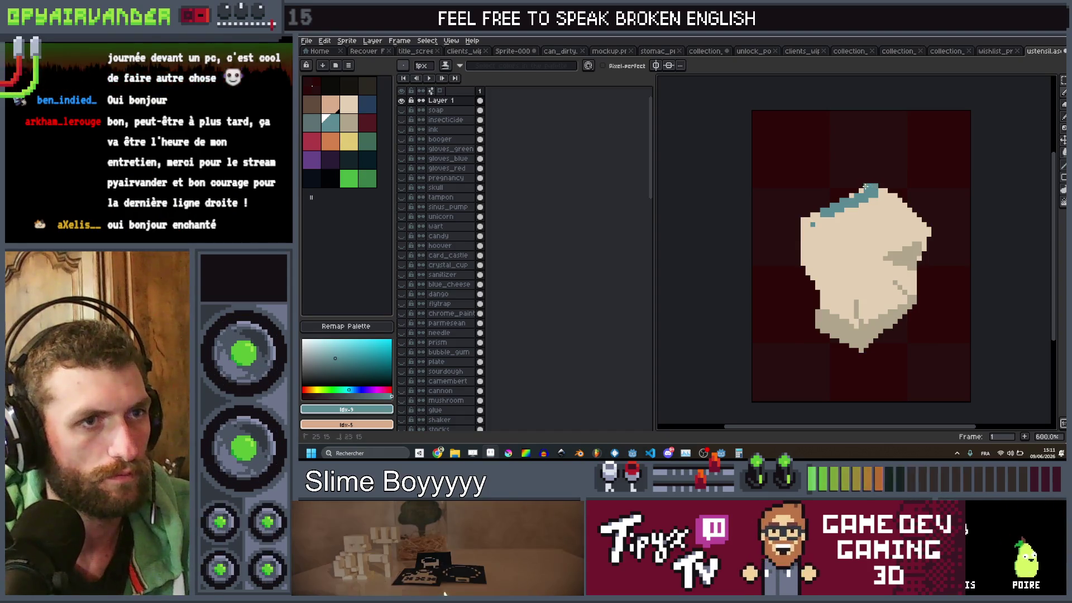
{"action": "left_click", "coordinate": [811, 223]}
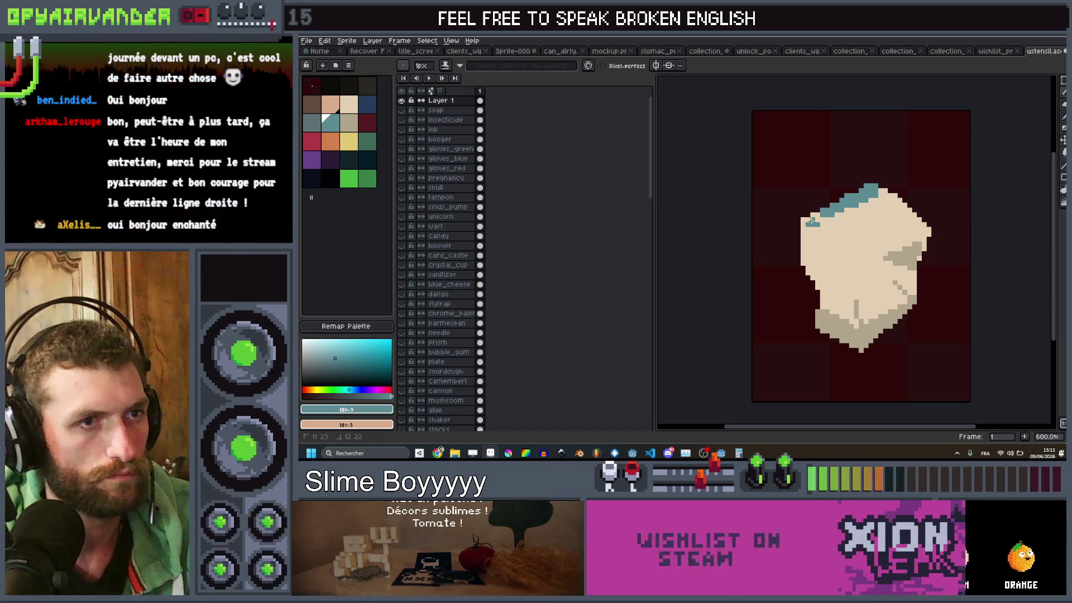
{"action": "left_click_drag", "start_coordinate": [822, 263], "coordinate": [832, 282]}
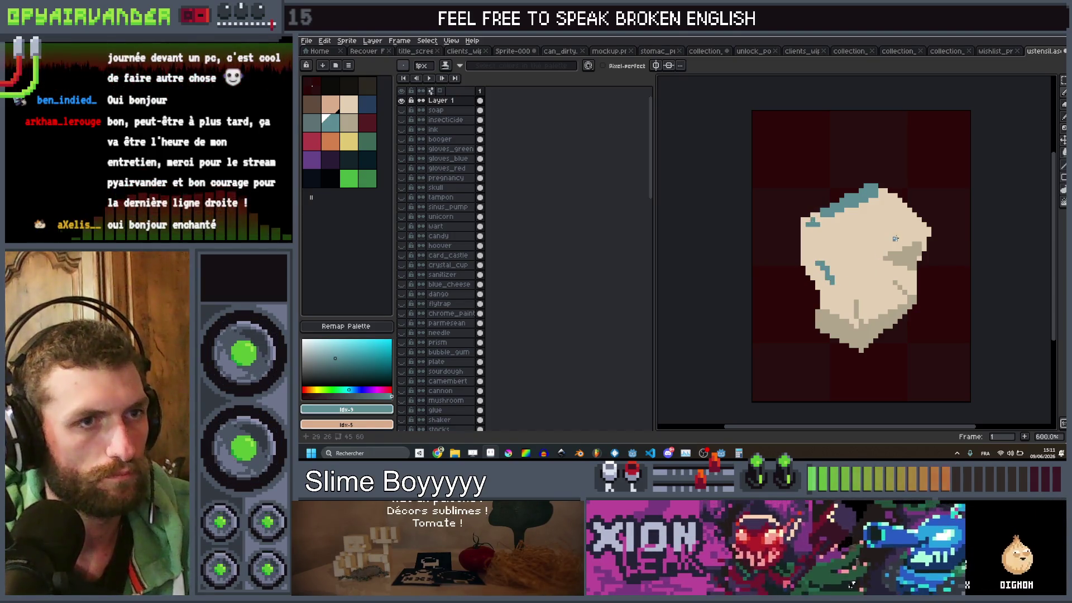
{"action": "scroll", "coordinate": [879, 253], "scroll_direction": "down", "scroll_amount": 5}
{"action": "scroll", "coordinate": [772, 197], "scroll_direction": "up", "scroll_amount": 3}
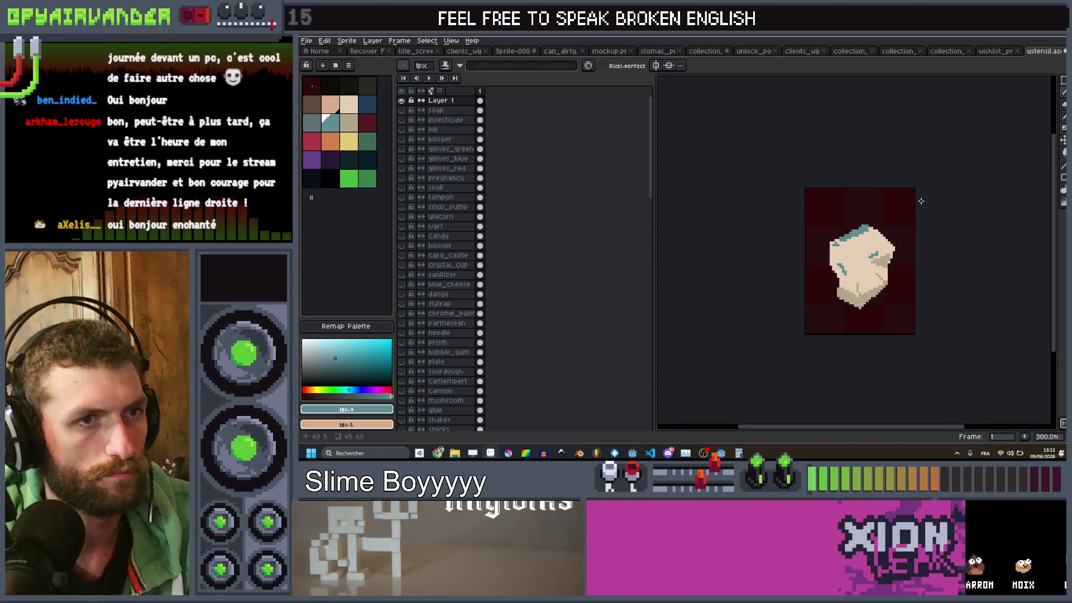
{"action": "double_click", "coordinate": [438, 100]}
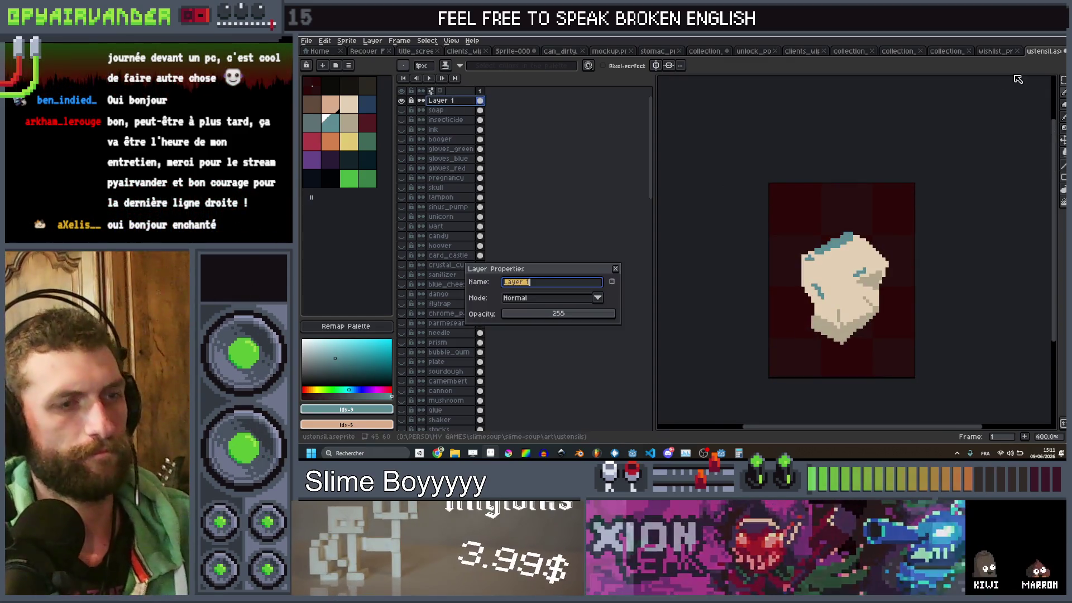
Step: Rename Layer 1 to 'dry_ice' and create a new empty layer on top with Shift+N
{"action": "type", "text": "dry_ice"}
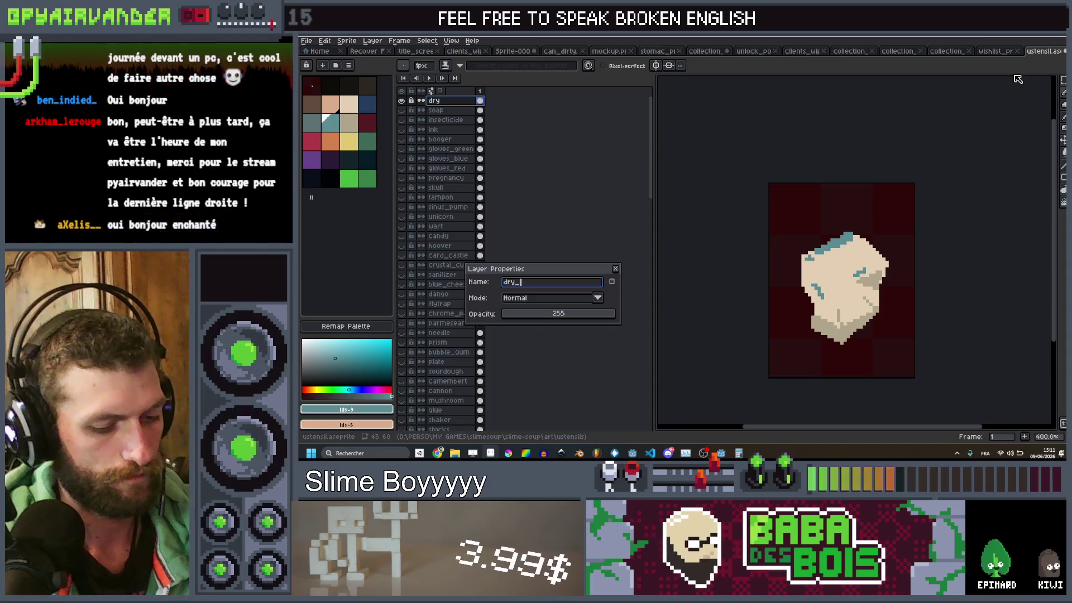
{"action": "key", "text": "Return"}
{"action": "key", "text": "shift+n"}
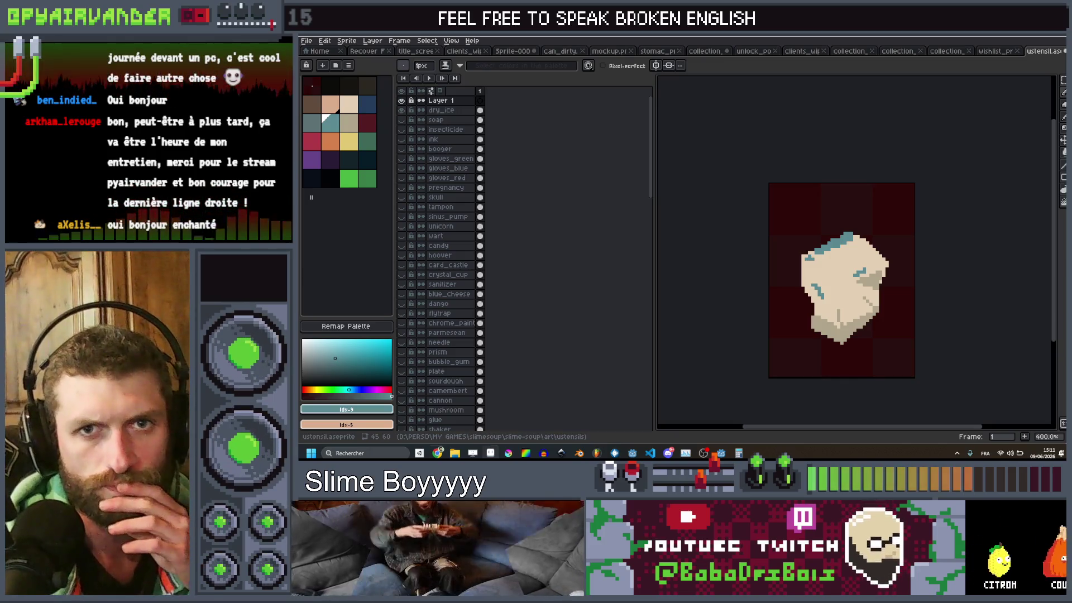
Step: Rename the new layer 'hammer', hide dry_ice, and pick brown with a larger brush
{"action": "double_click", "coordinate": [447, 101]}
{"action": "type", "text": "hammer"}
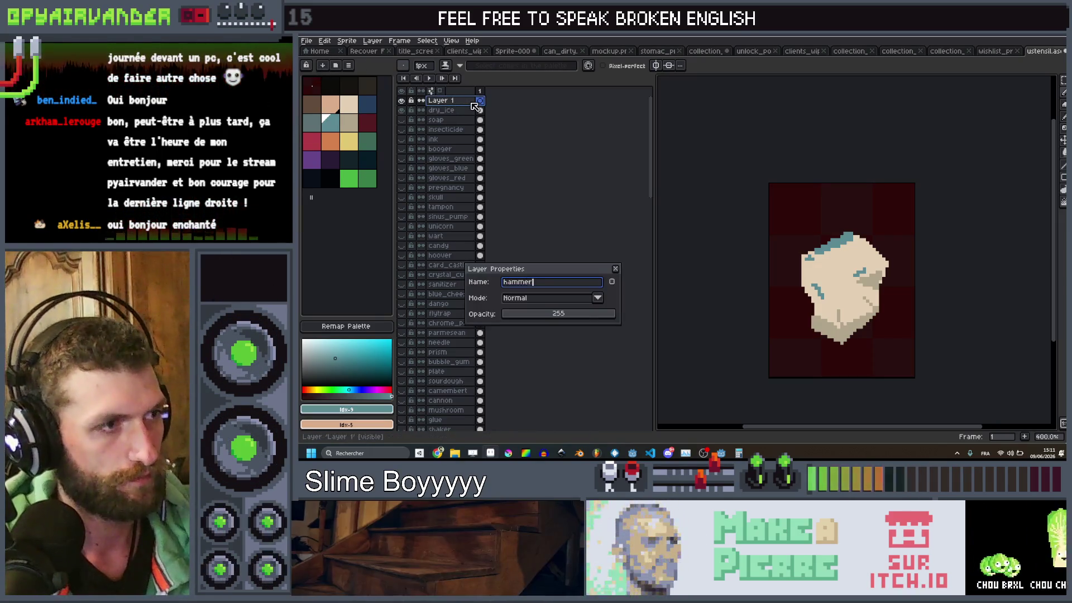
{"action": "key", "text": "Return"}
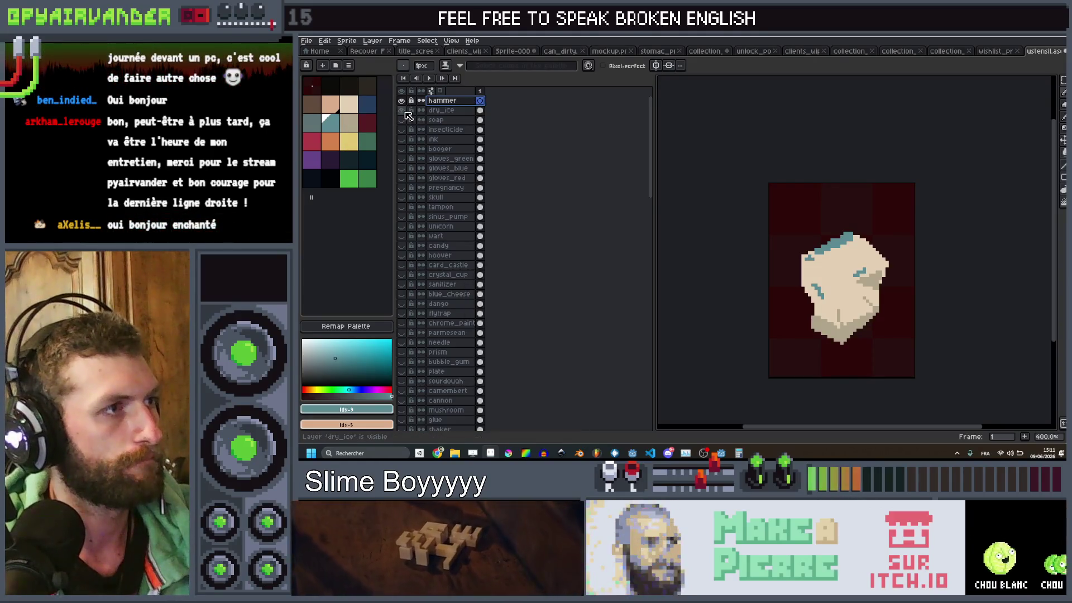
{"action": "left_click", "coordinate": [406, 111]}
{"action": "left_click", "coordinate": [311, 104]}
{"action": "key", "text": "plus"}
{"action": "key", "text": "plus"}
{"action": "key", "text": "plus"}
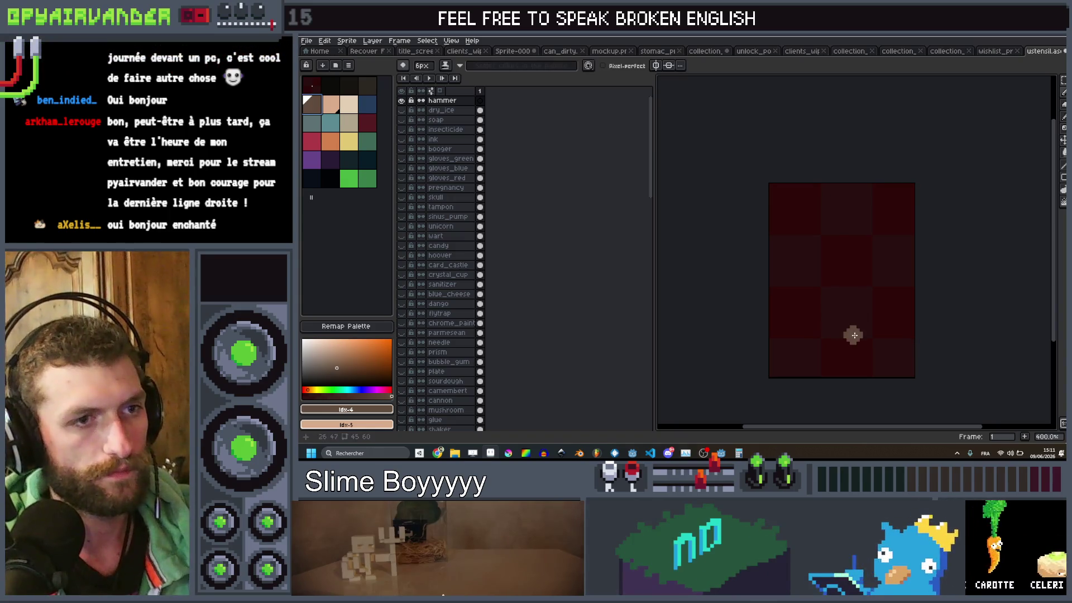
Step: Paint the diagonal light-brown hammer handle and touch up its bottom end
{"action": "left_click_drag", "start_coordinate": [861, 338], "coordinate": [844, 273]}
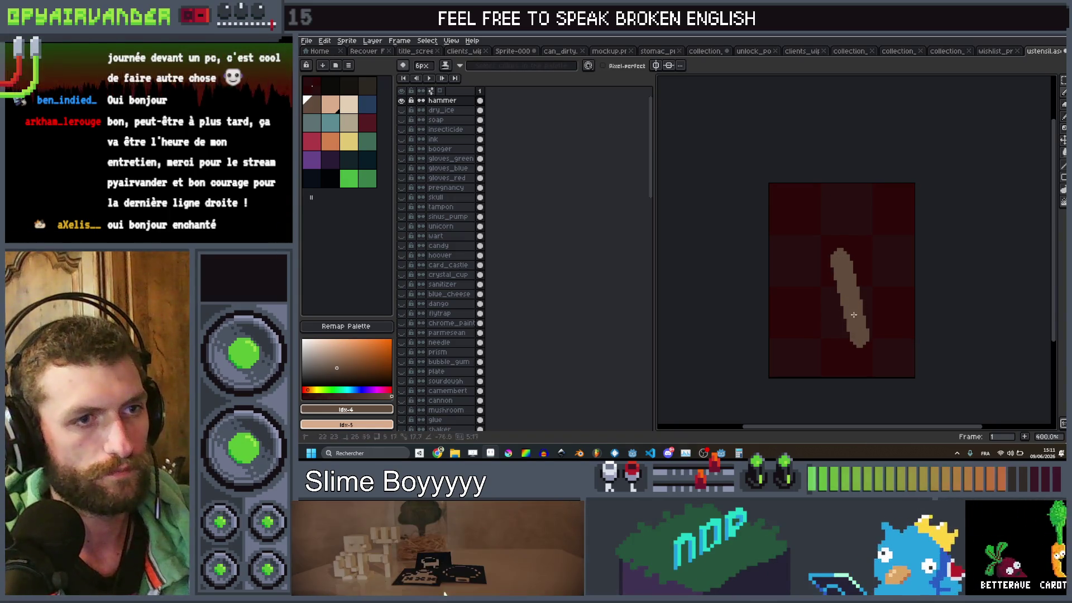
{"action": "left_click_drag", "start_coordinate": [861, 335], "coordinate": [847, 294]}
{"action": "scroll", "coordinate": [849, 287], "scroll_direction": "down", "scroll_amount": 2}
{"action": "scroll", "coordinate": [838, 280], "scroll_direction": "up", "scroll_amount": 2}
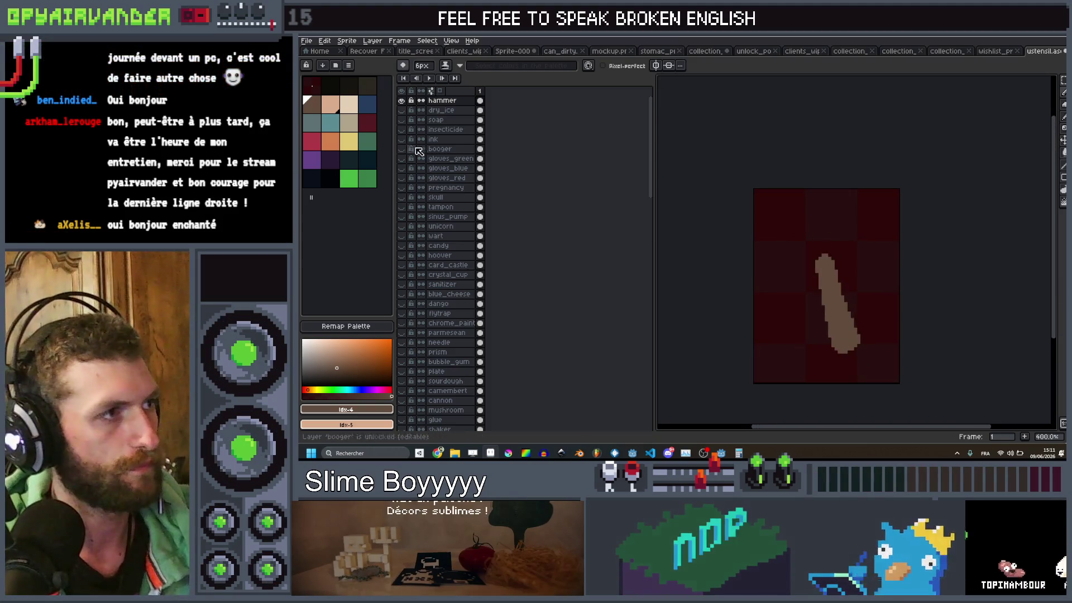
Step: Paint the grey-teal hammer head across the top of the handle
{"action": "left_click", "coordinate": [312, 121]}
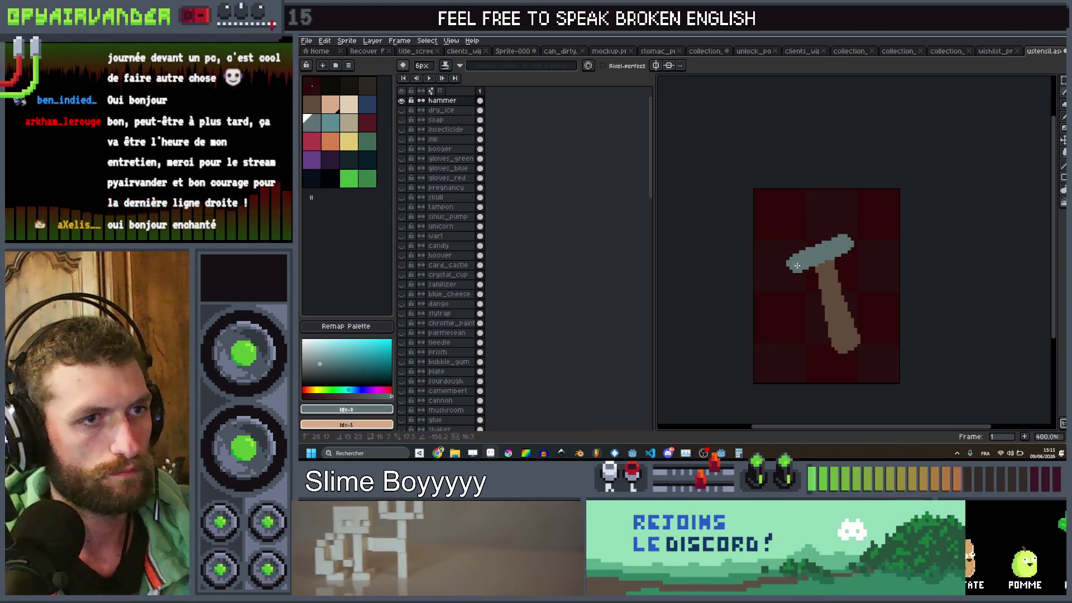
{"action": "left_click", "coordinate": [798, 262]}
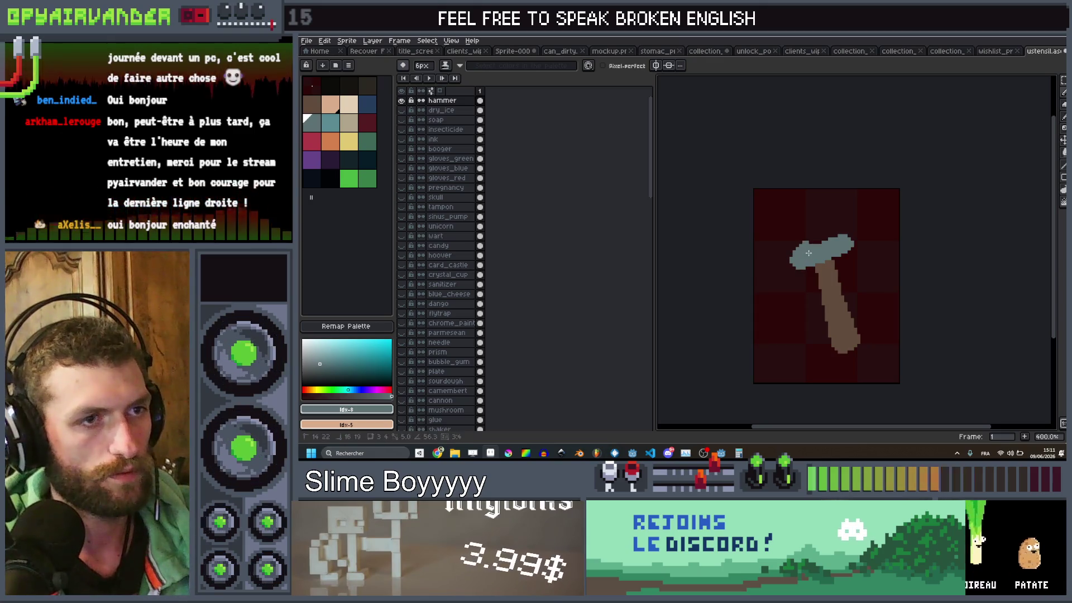
{"action": "mouse_move", "coordinate": [787, 244]}
{"action": "left_mouse_down"}
{"action": "mouse_move", "coordinate": [816, 234]}
{"action": "mouse_move", "coordinate": [865, 242]}
{"action": "left_mouse_up"}
{"action": "key", "text": "minus"}
{"action": "key", "text": "minus"}
{"action": "key", "text": "minus"}
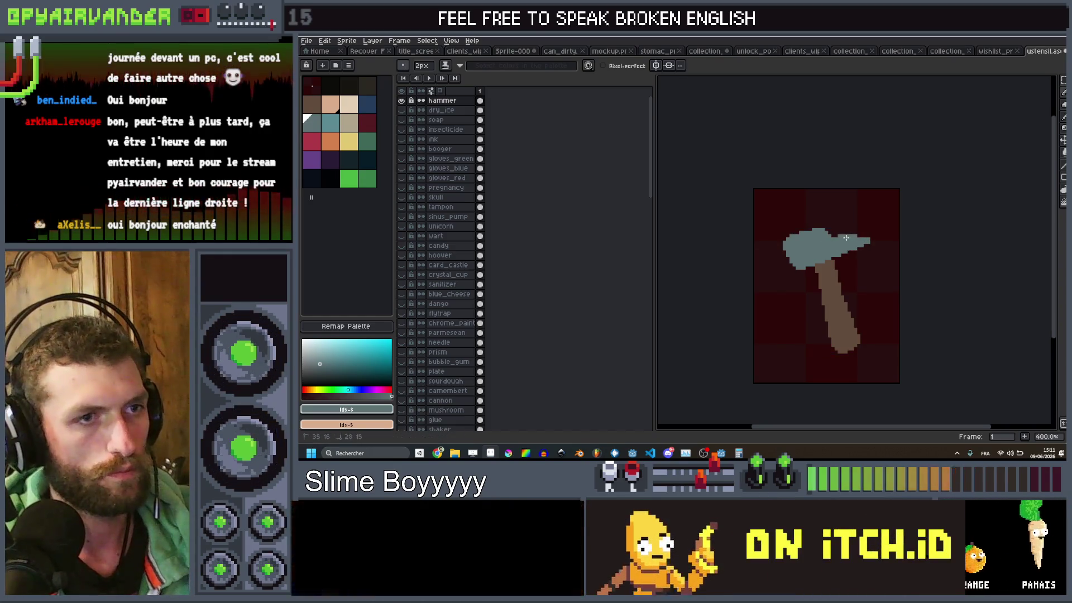
Step: Draw the brown handle tip poking above the hammer head
{"action": "scroll", "coordinate": [860, 240], "scroll_direction": "down", "scroll_amount": 3}
{"action": "scroll", "coordinate": [820, 271], "scroll_direction": "up", "scroll_amount": 4}
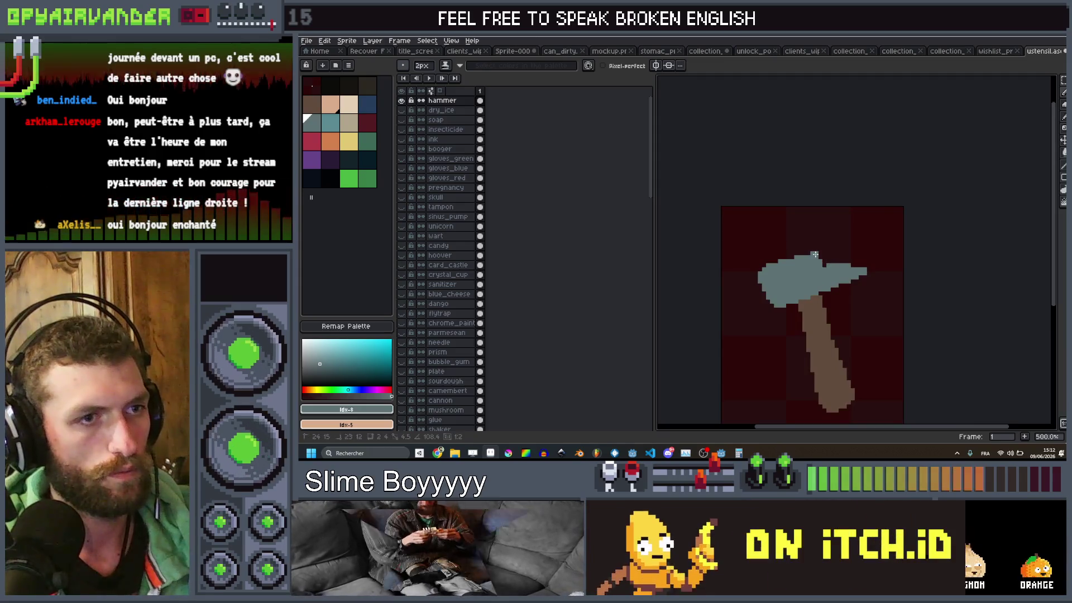
{"action": "scroll", "coordinate": [820, 270], "scroll_direction": "down", "scroll_amount": 4}
{"action": "scroll", "coordinate": [830, 266], "scroll_direction": "up", "scroll_amount": 3}
{"action": "scroll", "coordinate": [830, 267], "scroll_direction": "down", "scroll_amount": 3}
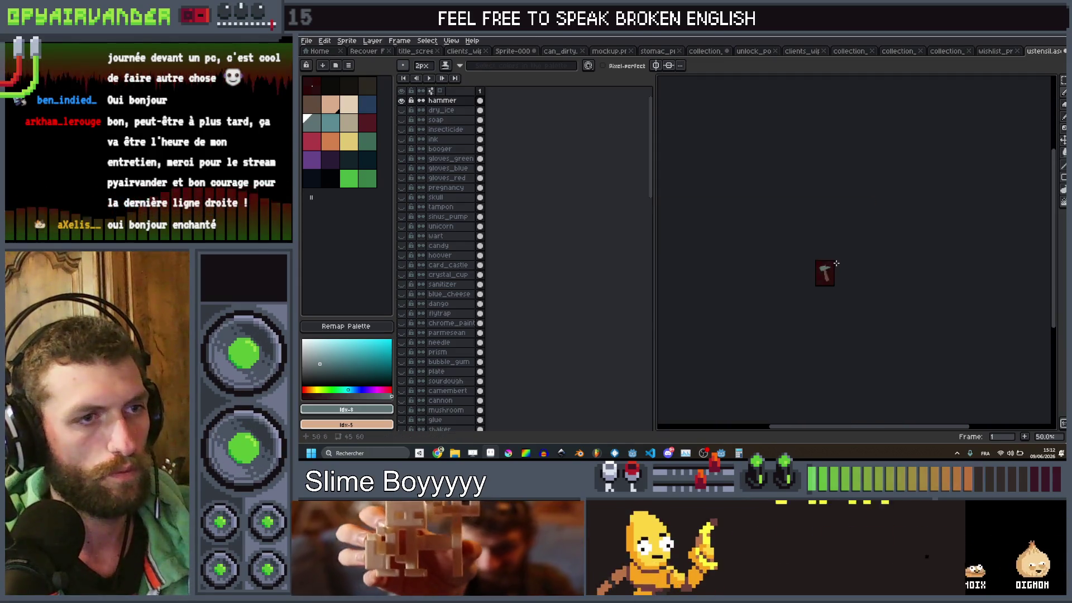
{"action": "scroll", "coordinate": [826, 268], "scroll_direction": "up", "scroll_amount": 4}
{"action": "left_click", "coordinate": [312, 104]}
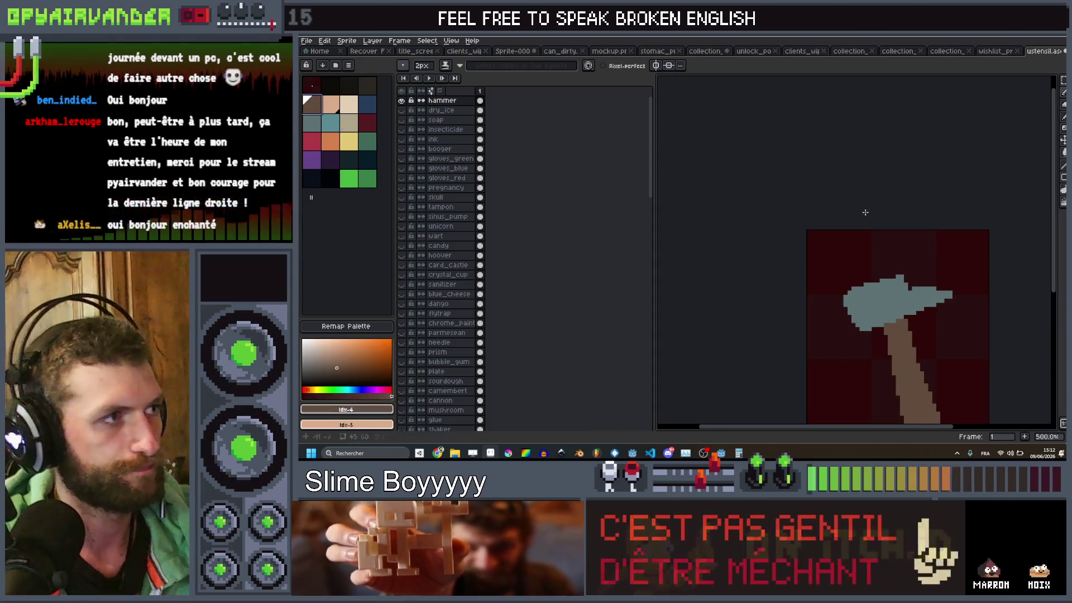
{"action": "scroll", "coordinate": [864, 272], "scroll_direction": "up", "scroll_amount": 4}
{"action": "left_click_drag", "start_coordinate": [895, 296], "coordinate": [945, 280]}
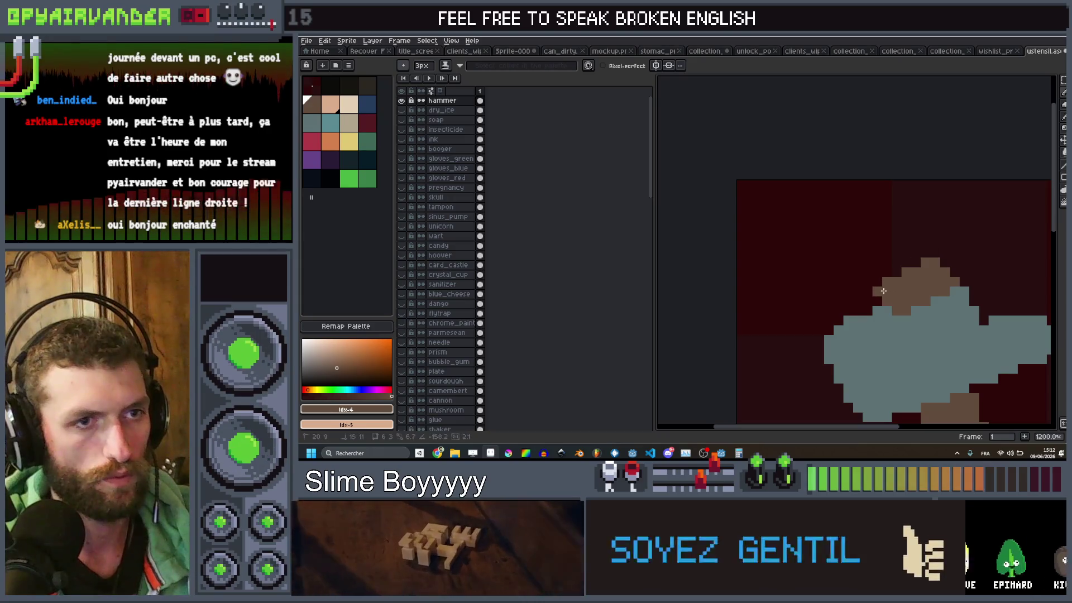
Step: Fill the notch along the hammer head's top edge with grey-teal
{"action": "scroll", "coordinate": [916, 270], "scroll_direction": "down", "scroll_amount": 5}
{"action": "scroll", "coordinate": [930, 266], "scroll_direction": "up", "scroll_amount": 4}
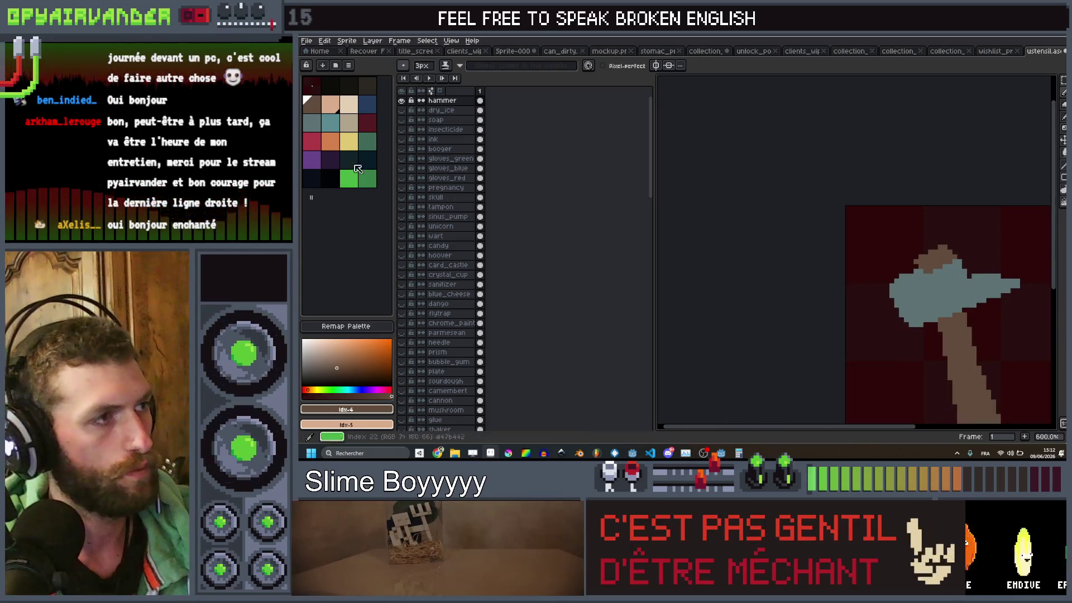
{"action": "left_click", "coordinate": [326, 125]}
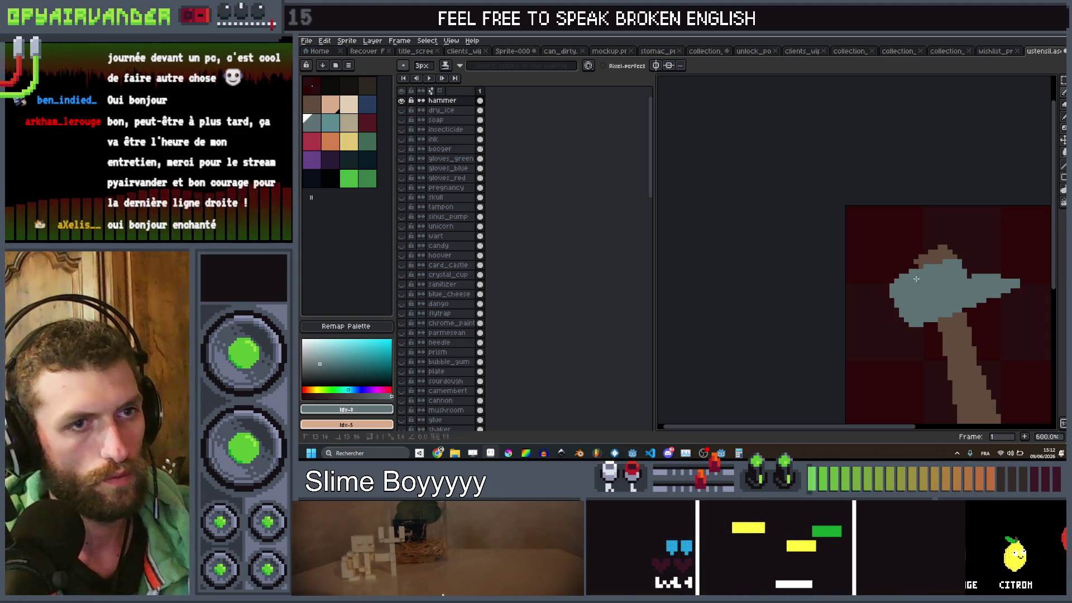
{"action": "left_click_drag", "start_coordinate": [916, 278], "coordinate": [1001, 282]}
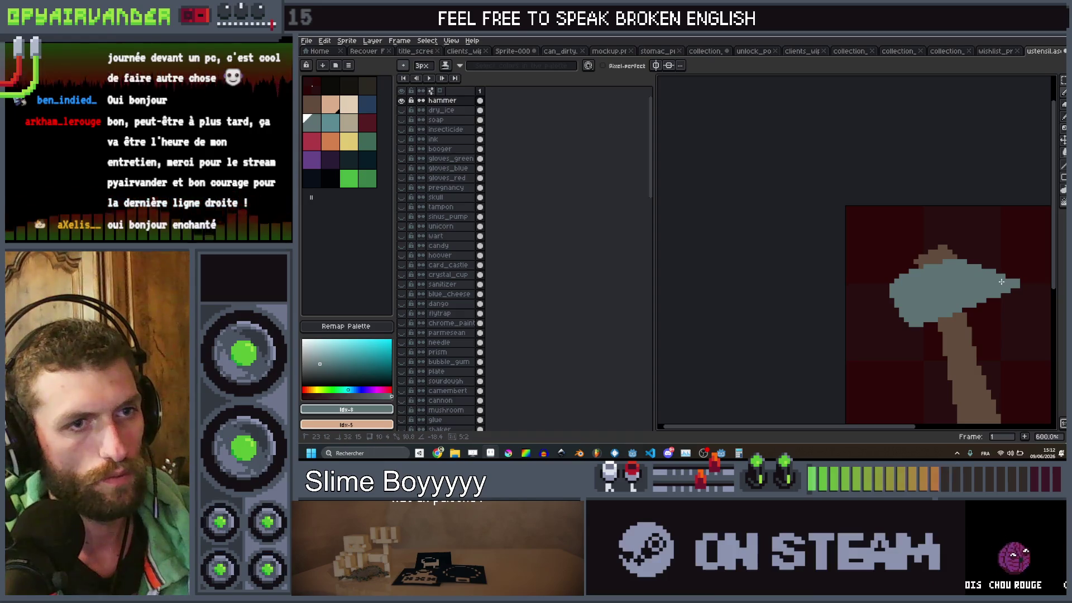
{"action": "scroll", "coordinate": [991, 280], "scroll_direction": "down", "scroll_amount": 5}
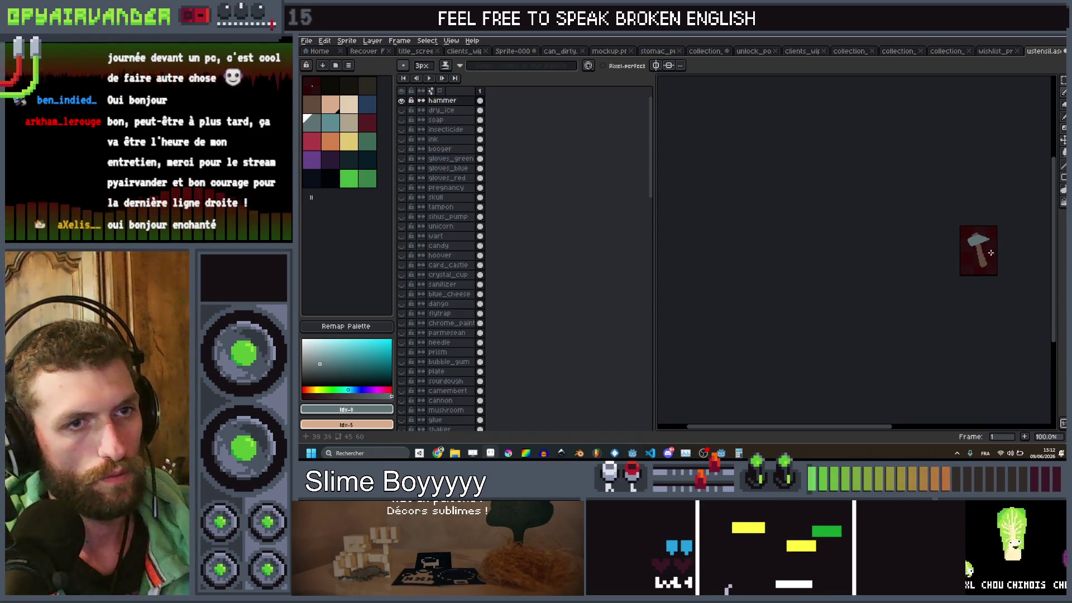
{"action": "scroll", "coordinate": [990, 252], "scroll_direction": "up", "scroll_amount": 3}
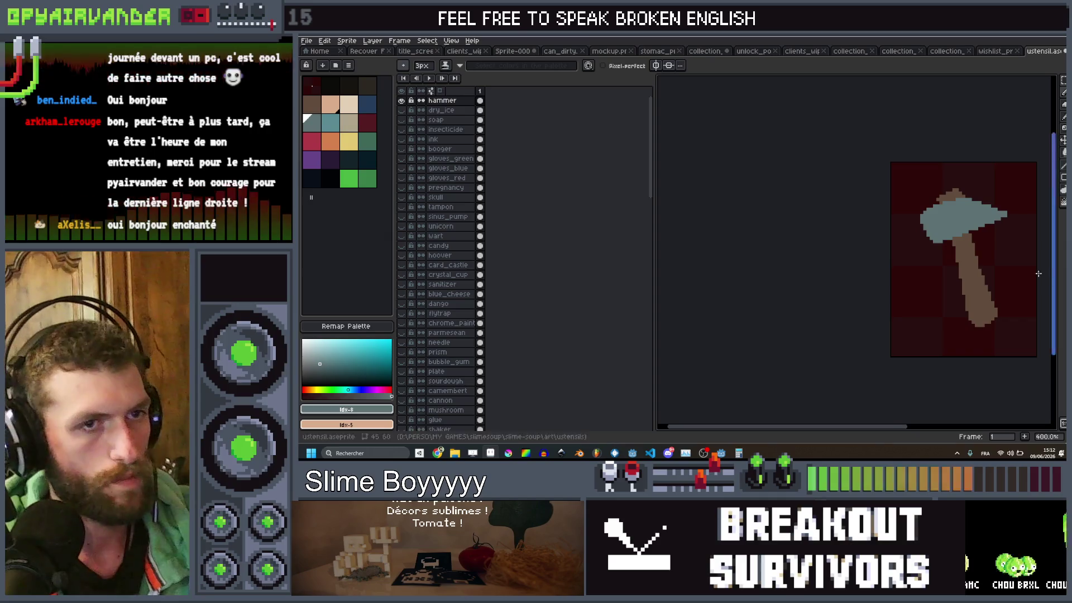
{"action": "scroll", "coordinate": [992, 268], "scroll_direction": "down", "scroll_amount": 3}
{"action": "scroll", "coordinate": [986, 276], "scroll_direction": "up", "scroll_amount": 3}
Step: Shade the handle's left edge with the dark colour using a 7px brush
{"action": "key", "text": "v"}
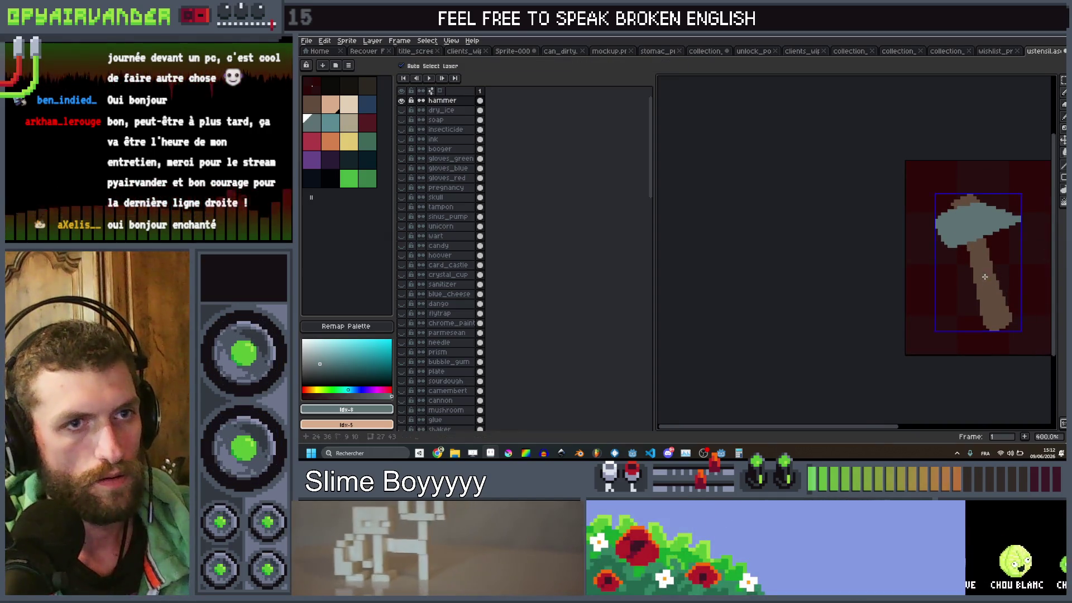
{"action": "key", "text": "b"}
{"action": "key", "text": "["}
{"action": "key", "text": "["}
{"action": "key", "text": "["}
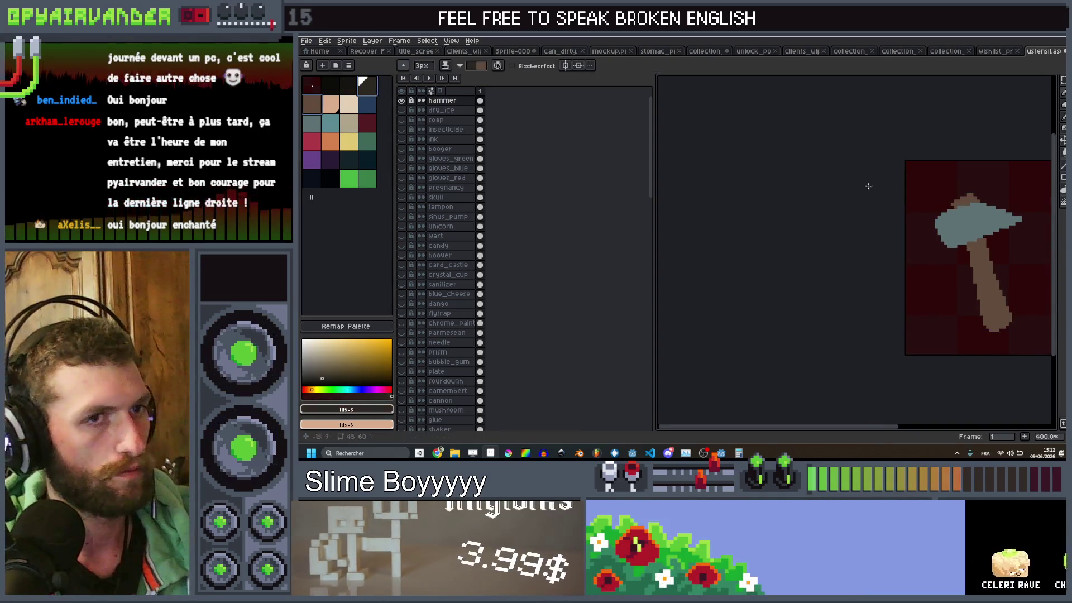
{"action": "key", "text": "bracketright"}
{"action": "key", "text": "bracketright"}
{"action": "key", "text": "bracketright"}
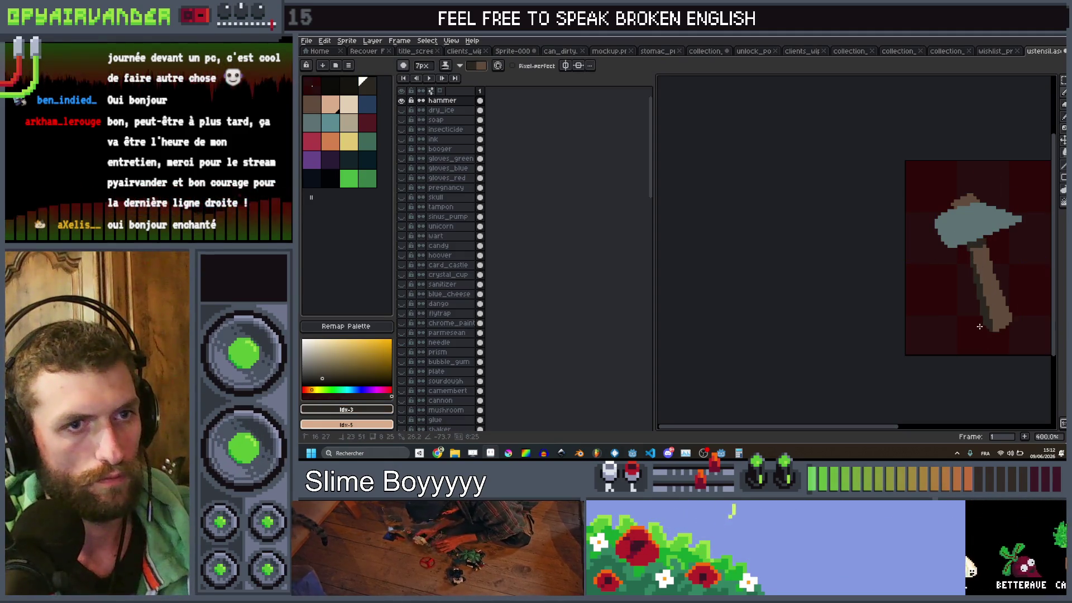
{"action": "left_click_drag", "start_coordinate": [971, 250], "coordinate": [989, 329]}
{"action": "scroll", "coordinate": [991, 336], "scroll_direction": "down", "scroll_amount": 3}
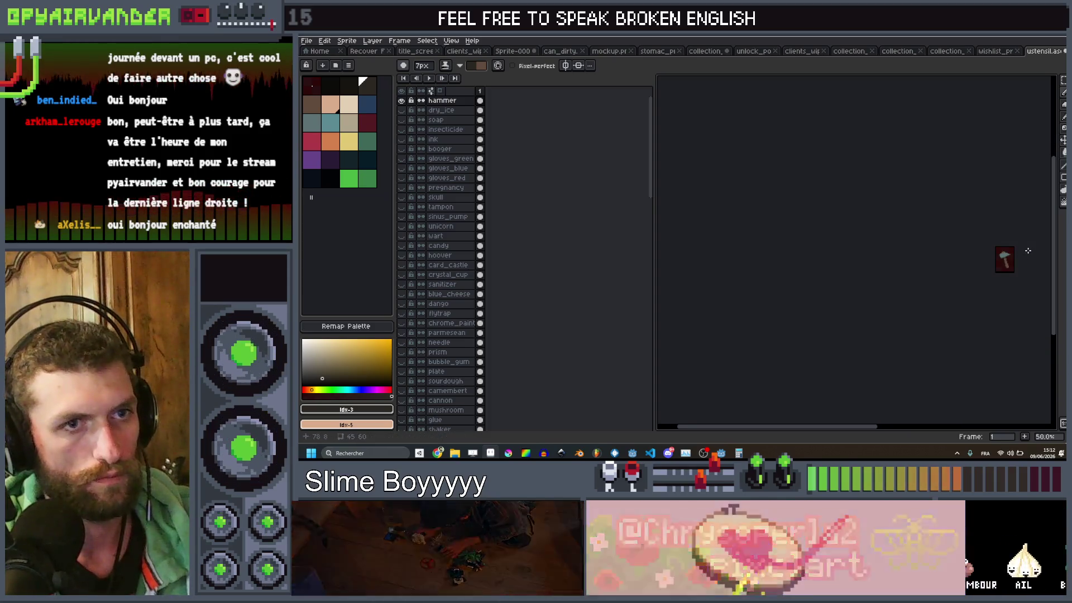
{"action": "scroll", "coordinate": [949, 268], "scroll_direction": "up", "scroll_amount": 5}
{"action": "scroll", "coordinate": [908, 258], "scroll_direction": "down", "scroll_amount": 6}
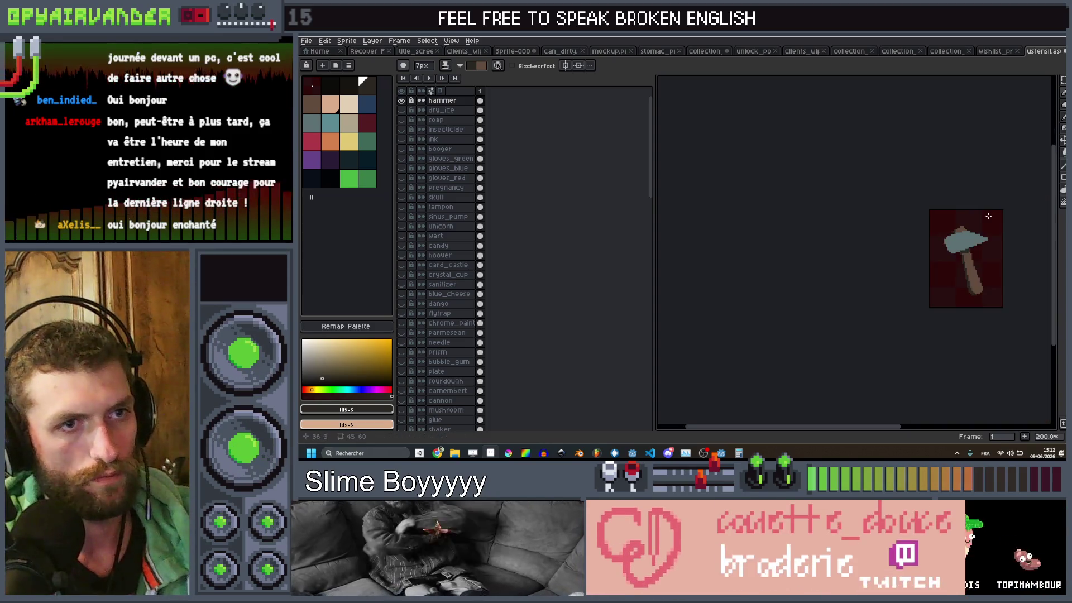
{"action": "scroll", "coordinate": [697, 243], "scroll_direction": "up", "scroll_amount": 6}
Step: Shade the hammer head's left edge dark blue with a 3px brush, then add a new layer
{"action": "left_click", "coordinate": [367, 104]}
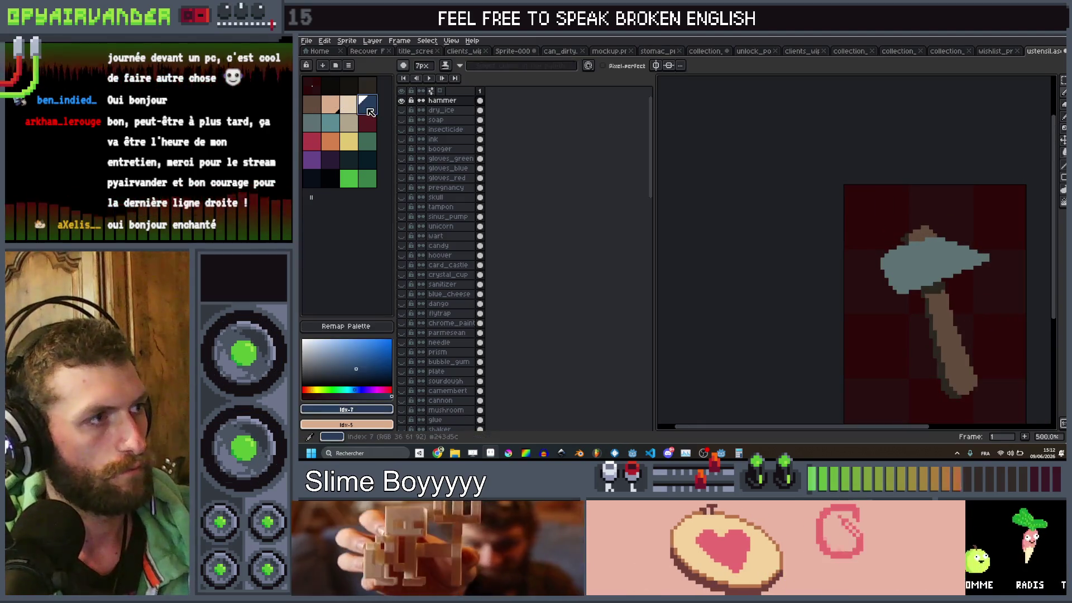
{"action": "key", "text": "b"}
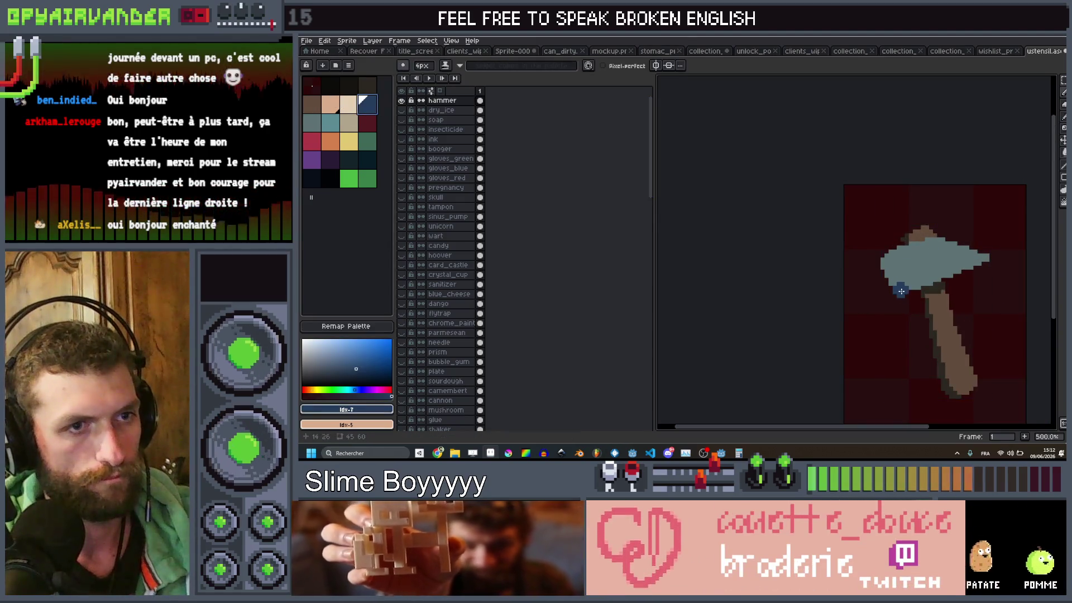
{"action": "key", "text": "minus"}
{"action": "left_click", "coordinate": [882, 256], "text": "shift"}
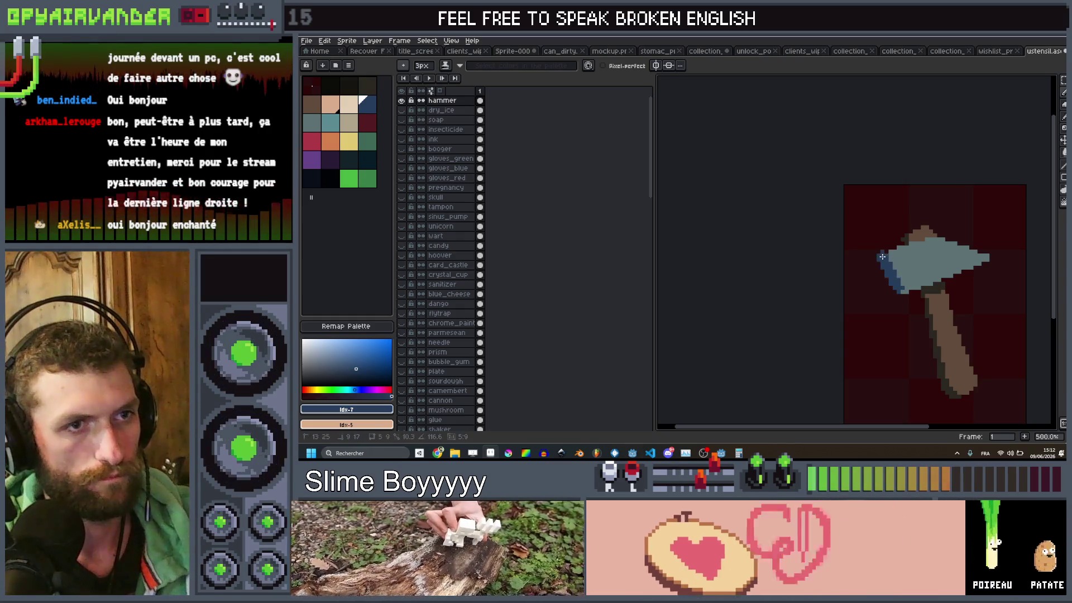
{"action": "left_click_drag", "start_coordinate": [882, 256], "coordinate": [902, 293]}
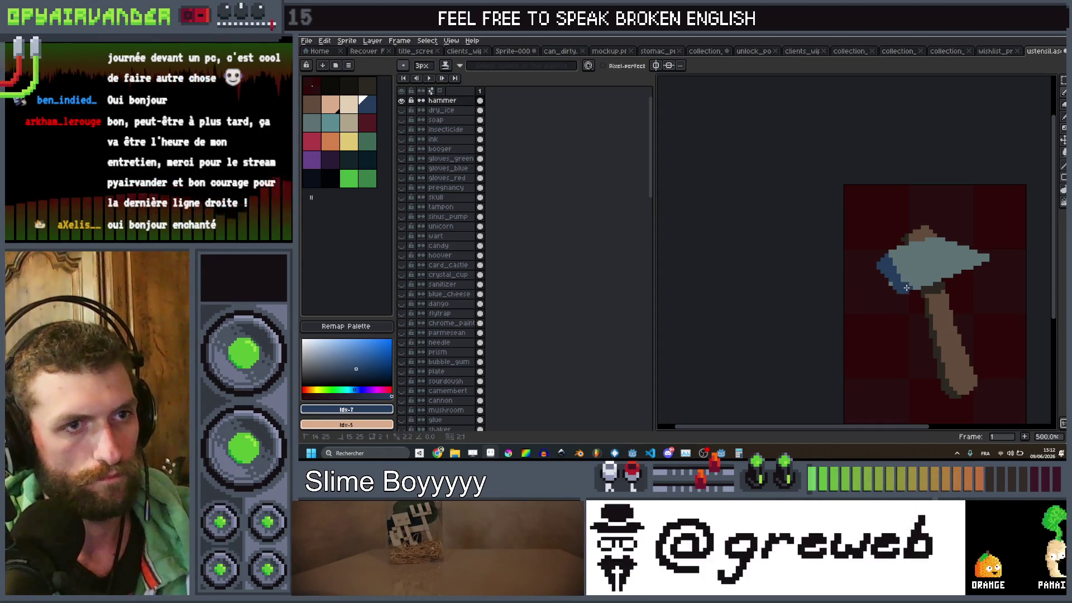
{"action": "scroll", "coordinate": [932, 237], "scroll_direction": "down", "scroll_amount": 4}
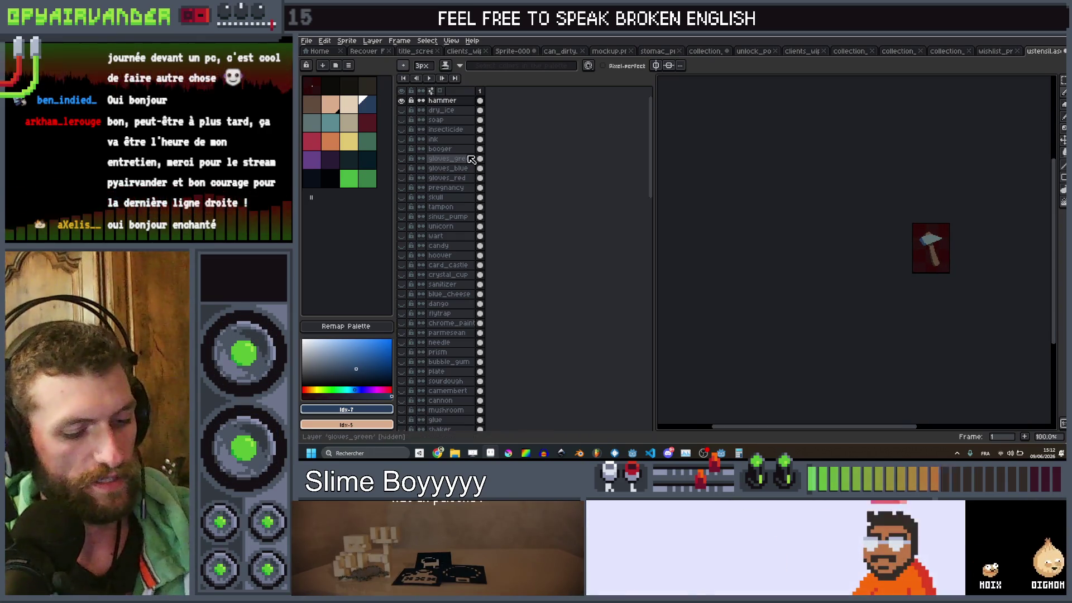
{"action": "key", "text": "shift+n"}
{"action": "left_click", "coordinate": [410, 120]}
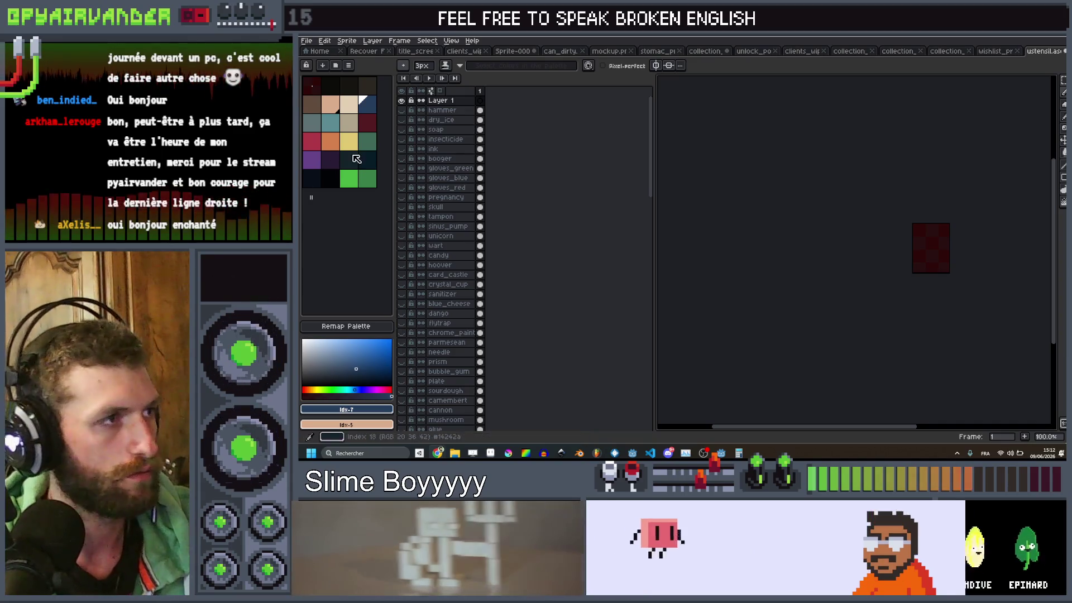
Step: Sketch a curved 1px brown outline for the pile shape and shift it 3 pixels right
{"action": "left_click", "coordinate": [312, 104]}
{"action": "scroll", "coordinate": [942, 241], "scroll_direction": "up", "scroll_amount": 4}
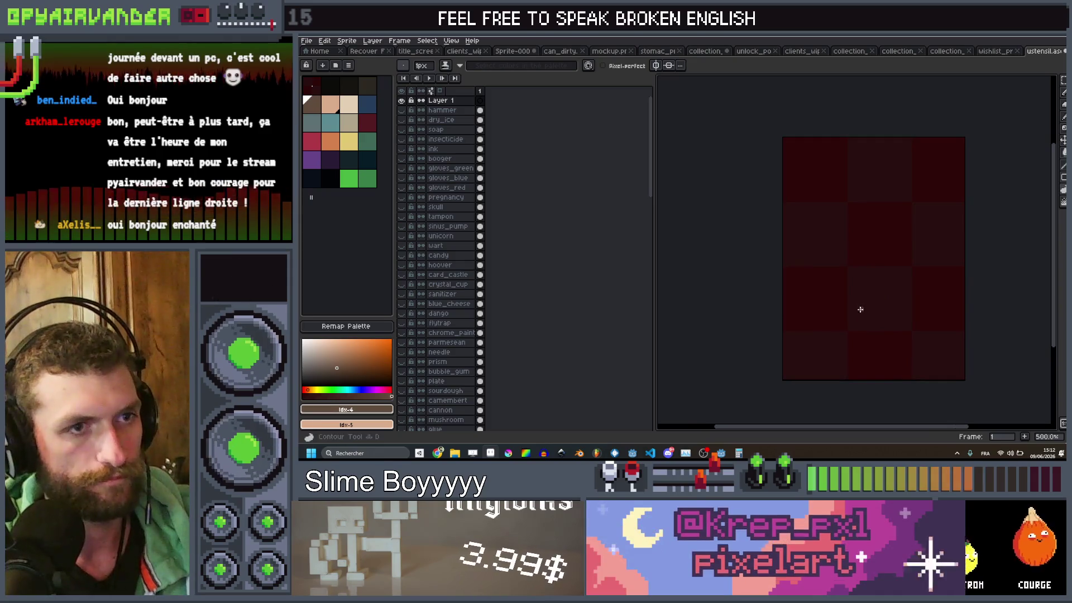
{"action": "key", "text": "minus"}
{"action": "key", "text": "minus"}
{"action": "mouse_move", "coordinate": [832, 322]}
{"action": "left_mouse_down"}
{"action": "mouse_move", "coordinate": [910, 278]}
{"action": "mouse_move", "coordinate": [924, 296]}
{"action": "mouse_move", "coordinate": [837, 317]}
{"action": "mouse_move", "coordinate": [864, 314]}
{"action": "mouse_move", "coordinate": [863, 260]}
{"action": "mouse_move", "coordinate": [893, 252]}
{"action": "mouse_move", "coordinate": [898, 276]}
{"action": "left_mouse_up"}
{"action": "scroll", "coordinate": [890, 313], "scroll_direction": "up", "scroll_amount": 1}
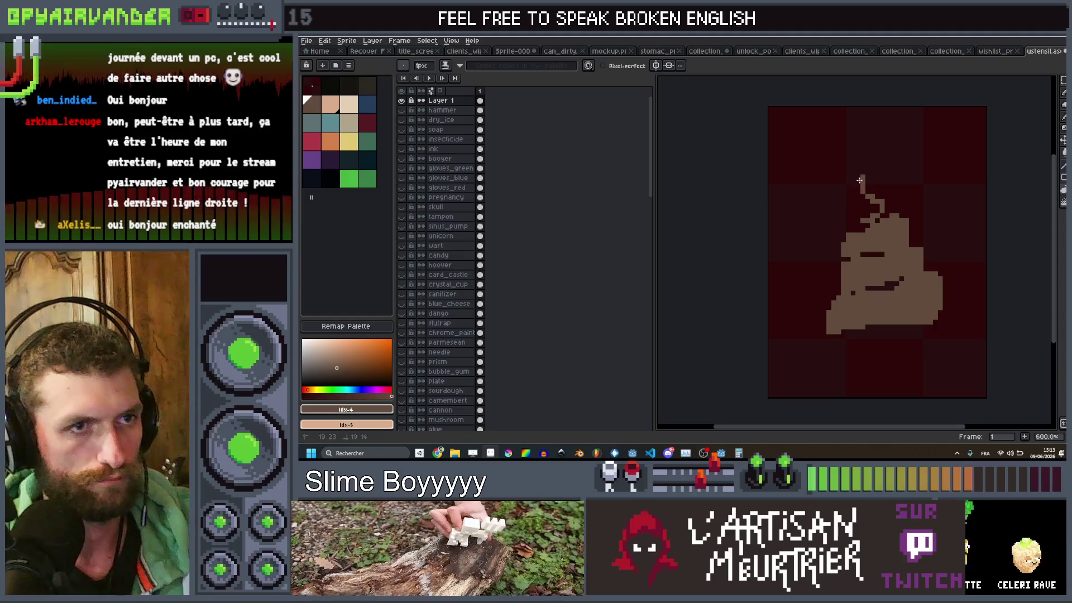
{"action": "scroll", "coordinate": [903, 203], "scroll_direction": "down", "scroll_amount": 5}
{"action": "scroll", "coordinate": [899, 206], "scroll_direction": "up", "scroll_amount": 4}
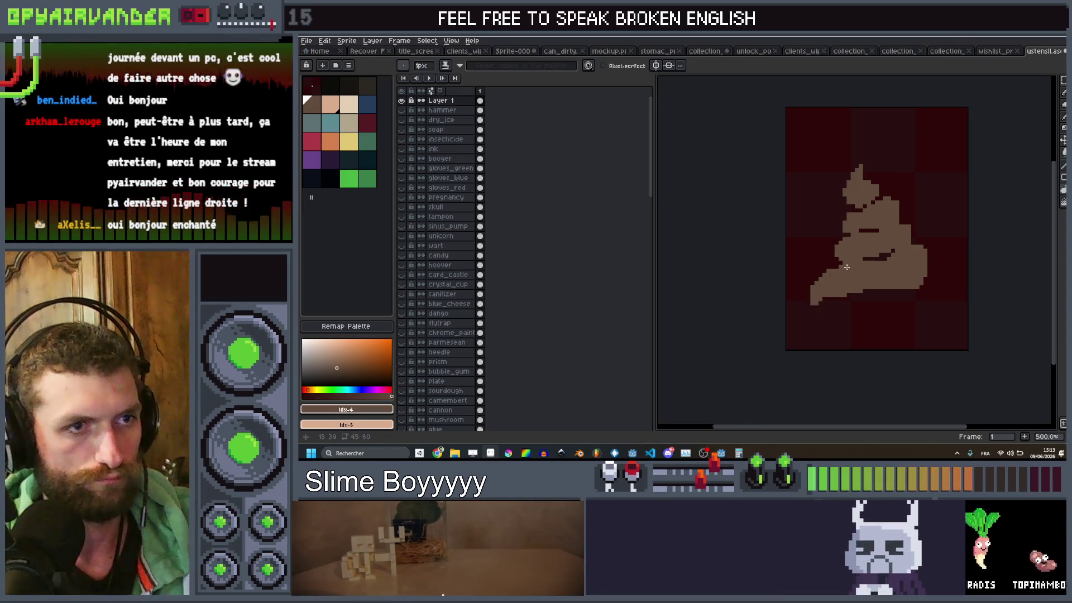
{"action": "scroll", "coordinate": [846, 268], "scroll_direction": "down", "scroll_amount": 4}
{"action": "scroll", "coordinate": [868, 255], "scroll_direction": "up", "scroll_amount": 4}
{"action": "key", "text": "v"}
{"action": "left_click_drag", "start_coordinate": [876, 258], "coordinate": [884, 258]}
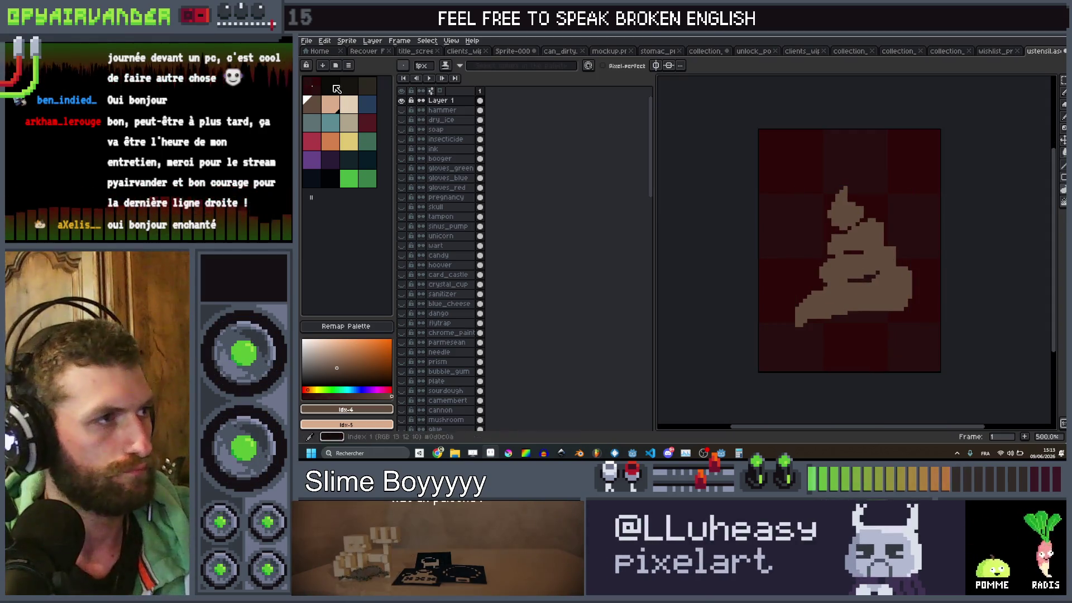
Step: Add dark shading bands between the pile's tiers and down its right edge
{"action": "left_click", "coordinate": [367, 90]}
{"action": "scroll", "coordinate": [829, 279], "scroll_direction": "up", "scroll_amount": 4}
{"action": "mouse_move", "coordinate": [898, 279]}
{"action": "left_mouse_down"}
{"action": "mouse_move", "coordinate": [950, 254]}
{"action": "mouse_move", "coordinate": [835, 285]}
{"action": "left_mouse_up"}
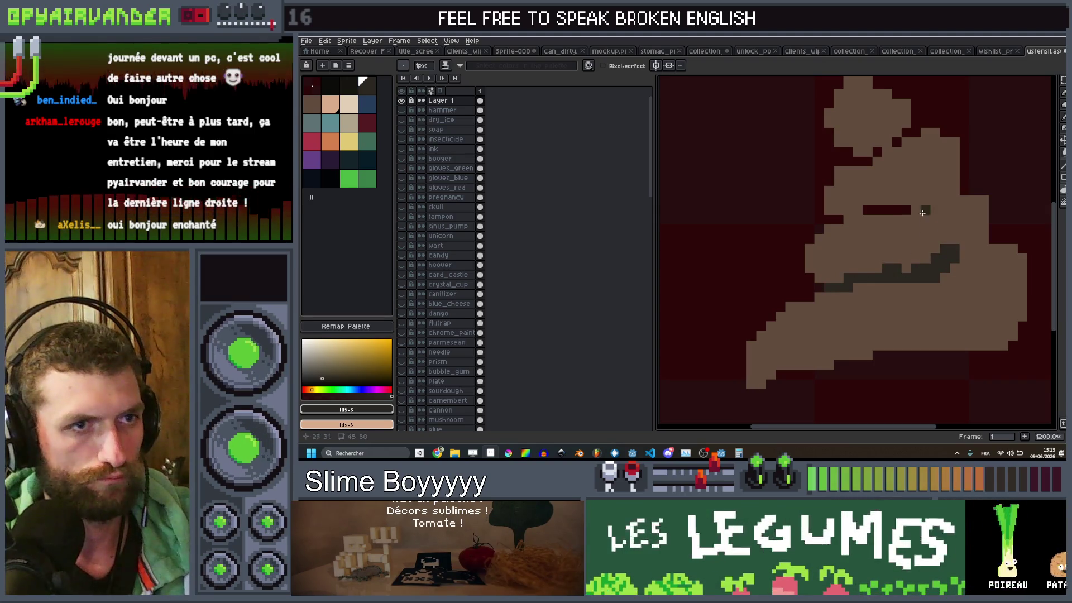
{"action": "mouse_move", "coordinate": [842, 216]}
{"action": "left_mouse_down"}
{"action": "mouse_move", "coordinate": [945, 198]}
{"action": "mouse_move", "coordinate": [956, 235]}
{"action": "mouse_move", "coordinate": [980, 246]}
{"action": "mouse_move", "coordinate": [982, 235]}
{"action": "mouse_move", "coordinate": [1014, 268]}
{"action": "left_mouse_up"}
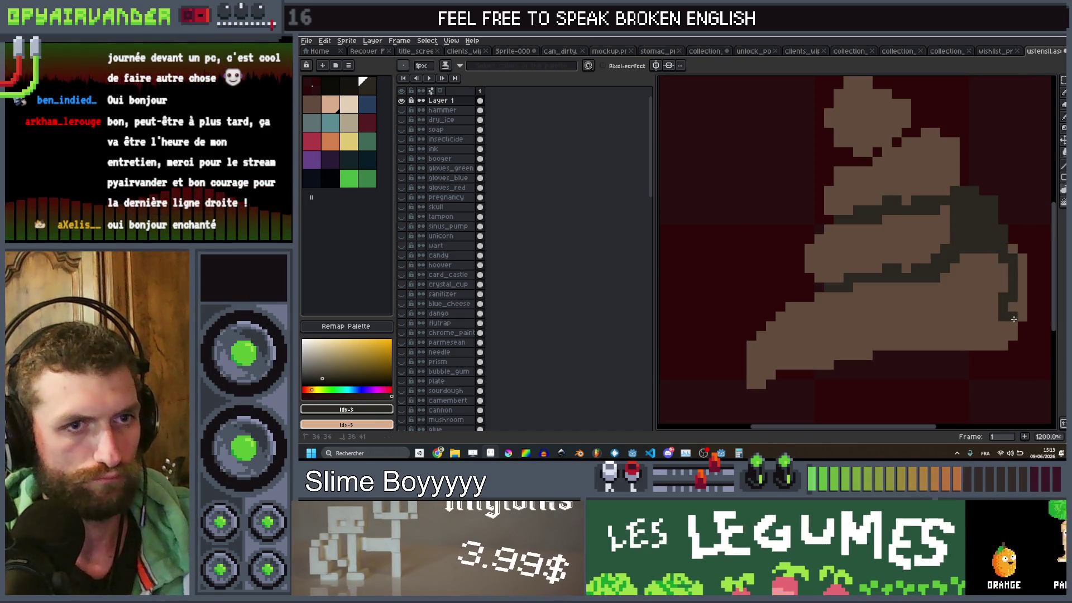
{"action": "scroll", "coordinate": [1005, 245], "scroll_direction": "down", "scroll_amount": 5}
{"action": "scroll", "coordinate": [1004, 241], "scroll_direction": "up", "scroll_amount": 5}
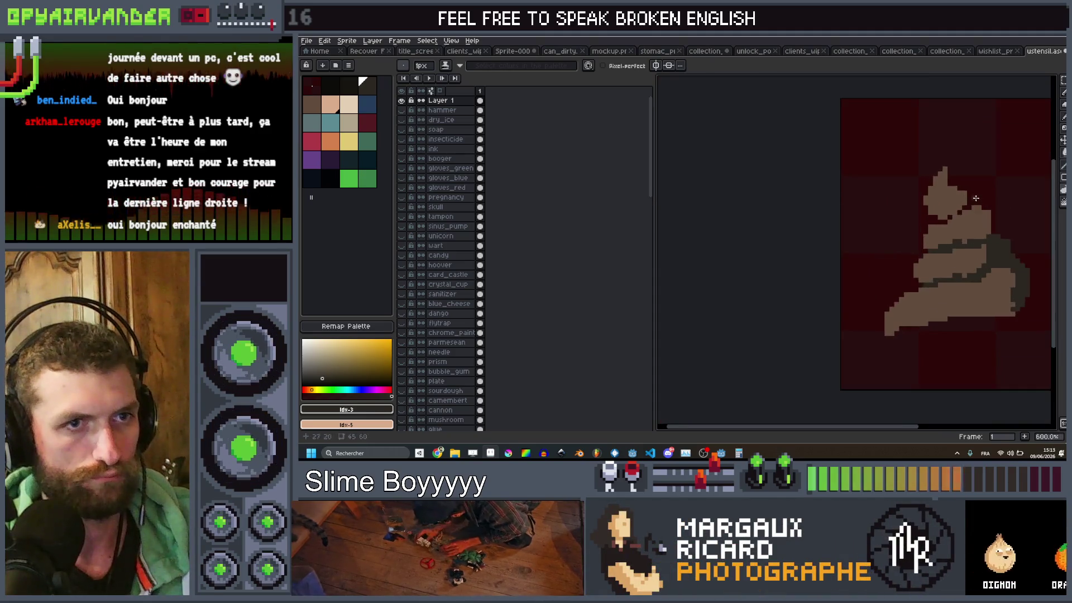
{"action": "mouse_move", "coordinate": [991, 206]}
{"action": "left_mouse_down"}
{"action": "mouse_move", "coordinate": [986, 150]}
{"action": "mouse_move", "coordinate": [893, 178]}
{"action": "mouse_move", "coordinate": [964, 156]}
{"action": "left_mouse_up"}
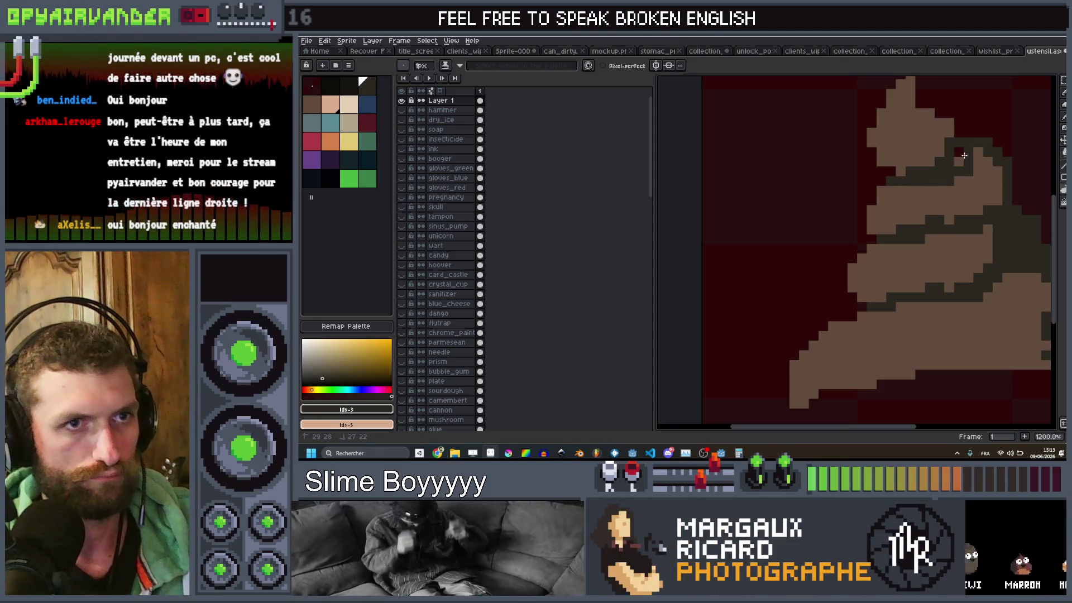
{"action": "scroll", "coordinate": [977, 168], "scroll_direction": "down", "scroll_amount": 3}
{"action": "scroll", "coordinate": [942, 121], "scroll_direction": "up", "scroll_amount": 5}
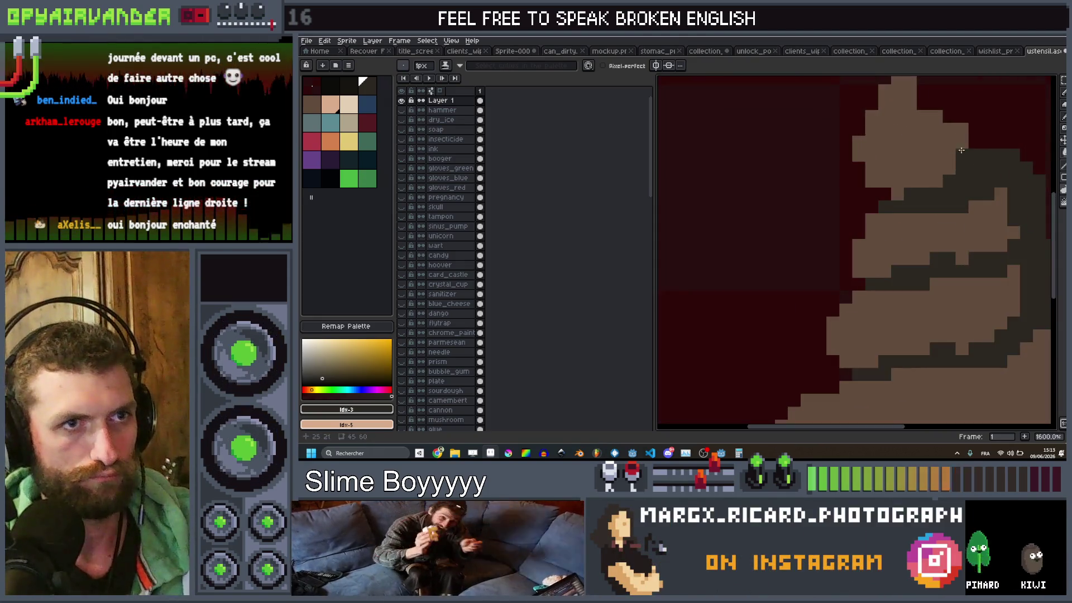
{"action": "scroll", "coordinate": [969, 146], "scroll_direction": "down", "scroll_amount": 4}
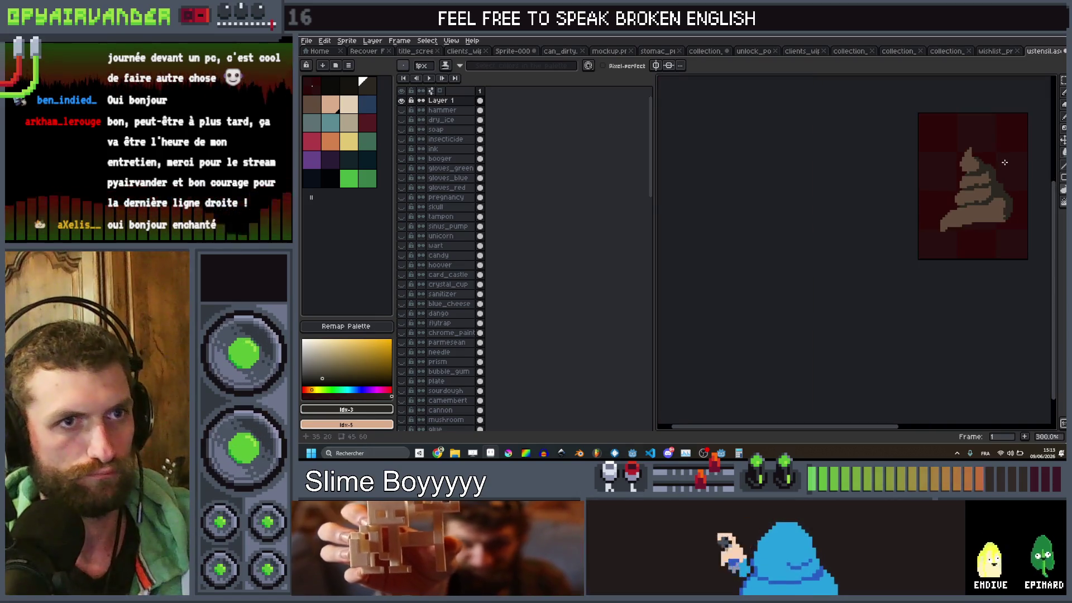
{"action": "left_click", "coordinate": [359, 139]}
Step: Dot the pile with four yellow flecks and one orange fleck, then recentre the sprite
{"action": "left_click", "coordinate": [998, 232]}
{"action": "scroll", "coordinate": [829, 270], "scroll_direction": "up", "scroll_amount": 4}
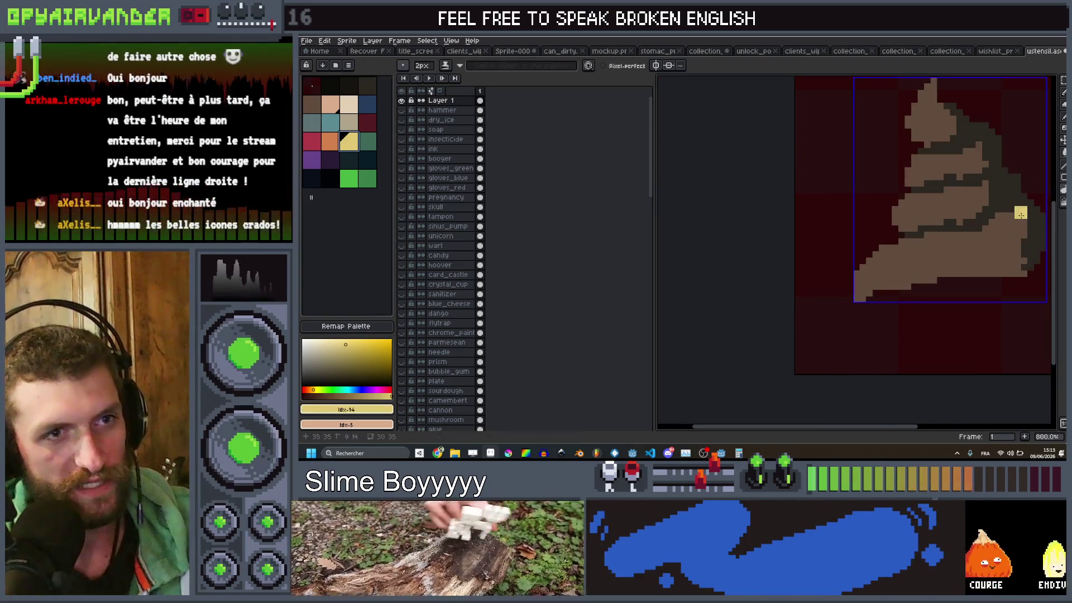
{"action": "left_click", "coordinate": [861, 265]}
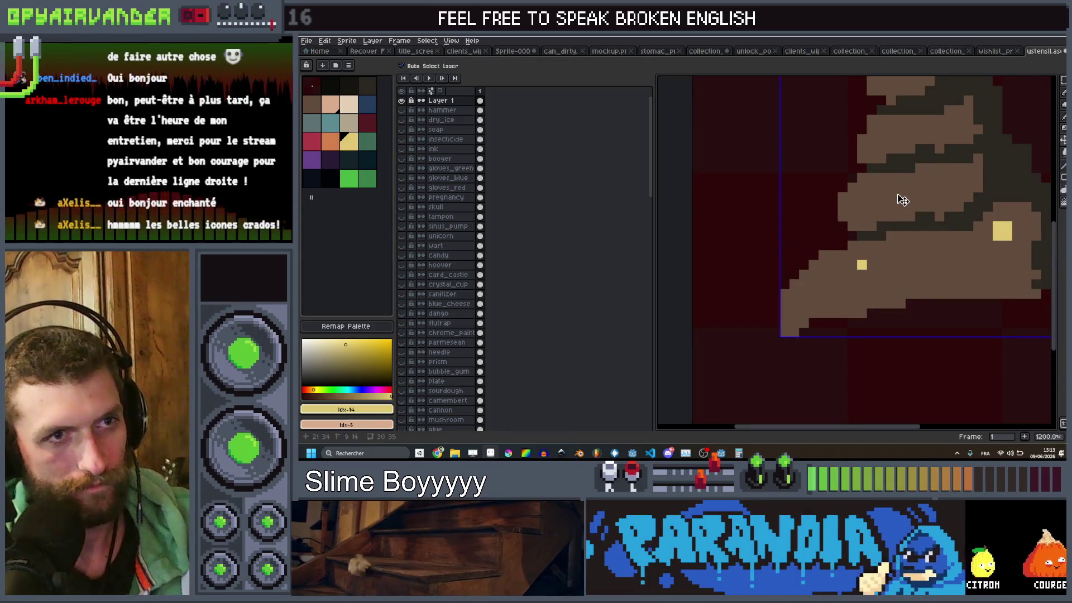
{"action": "left_click", "coordinate": [877, 193]}
{"action": "left_click", "coordinate": [896, 173]}
{"action": "scroll", "coordinate": [898, 182], "scroll_direction": "down", "scroll_amount": 3}
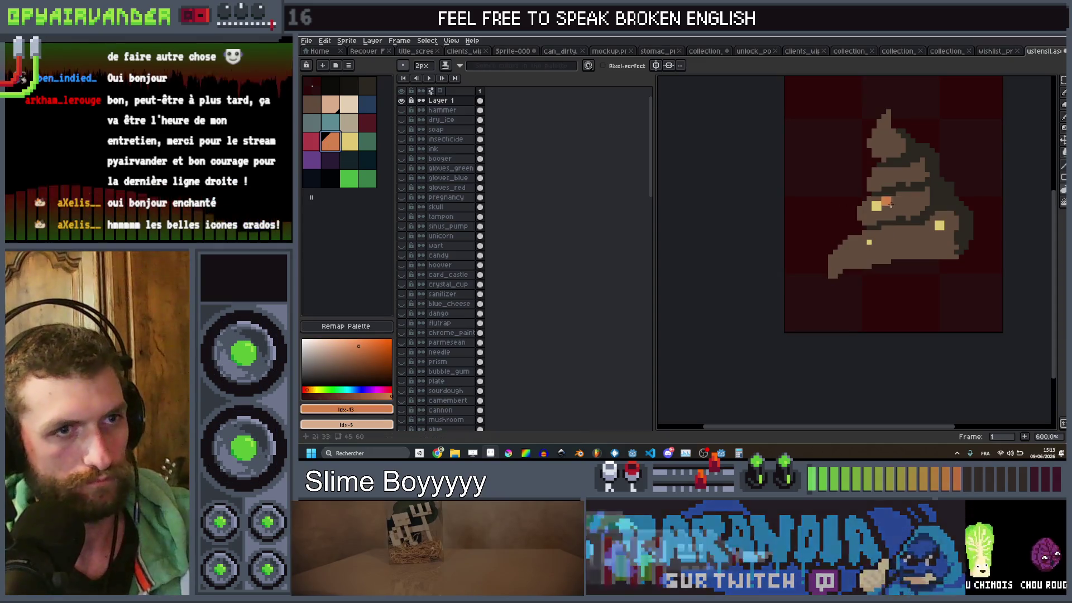
{"action": "left_click", "coordinate": [915, 202]}
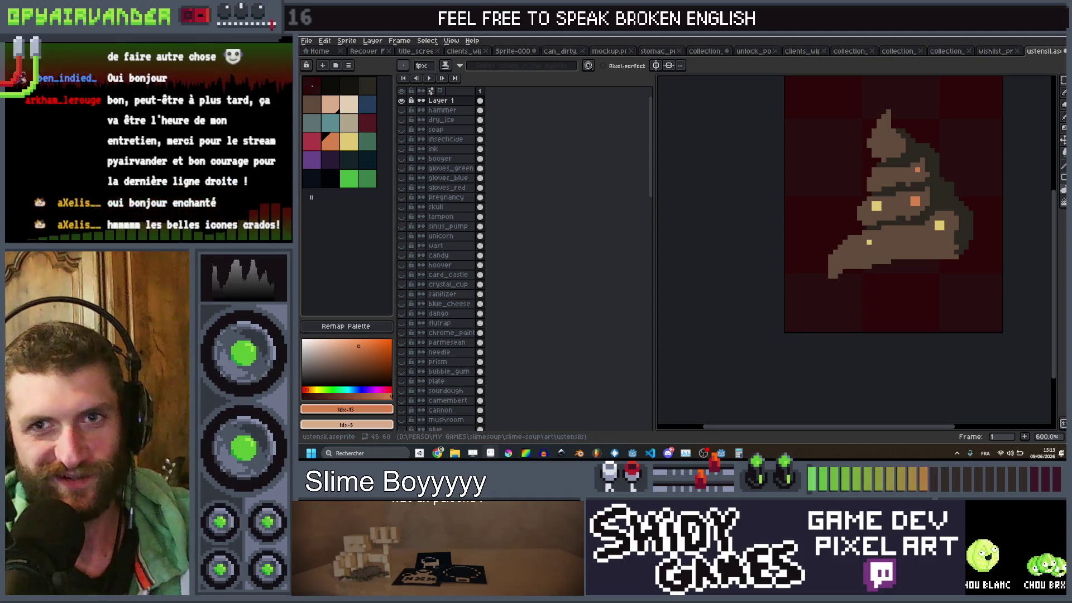
{"action": "scroll", "coordinate": [998, 210], "scroll_direction": "down", "scroll_amount": 2}
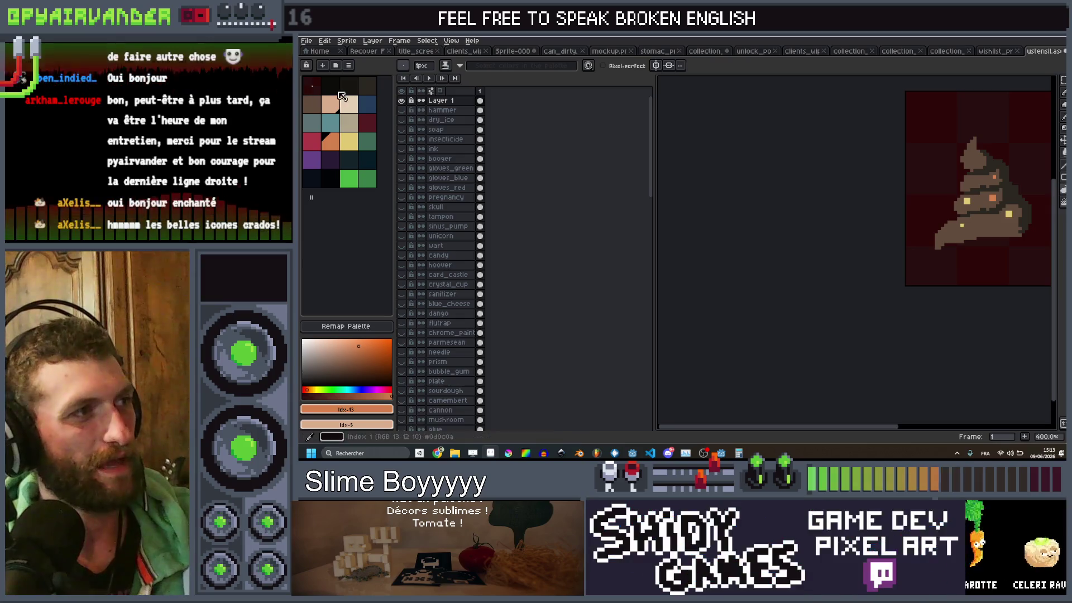
{"action": "left_click_drag", "start_coordinate": [902, 242], "coordinate": [793, 242]}
Step: Apply a dark outline to the pile and hammer sprites with Shift+O
{"action": "key", "text": "shift+o"}
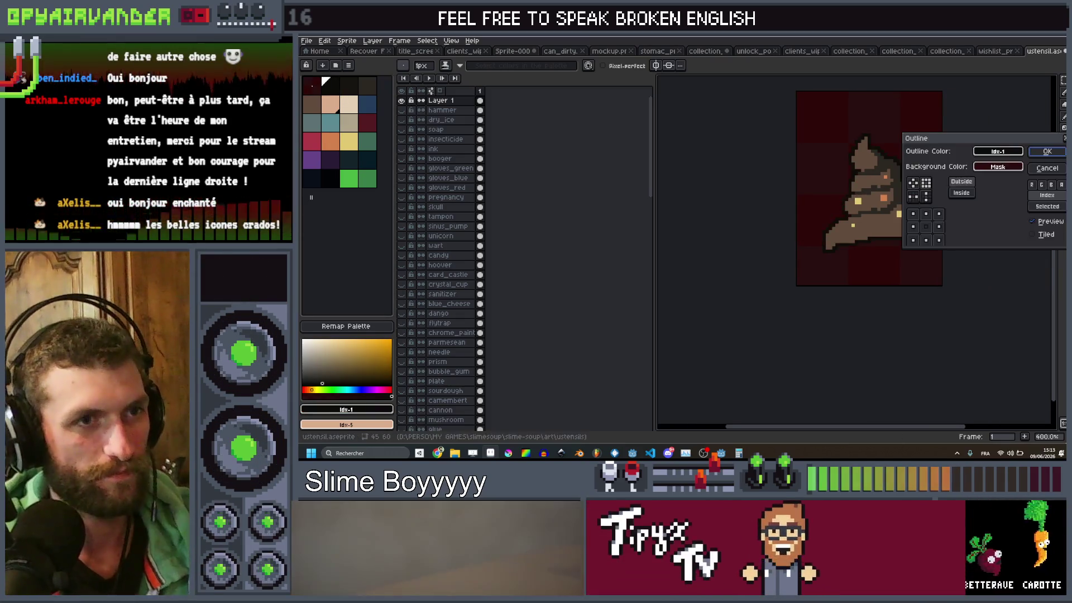
{"action": "key", "text": "Return"}
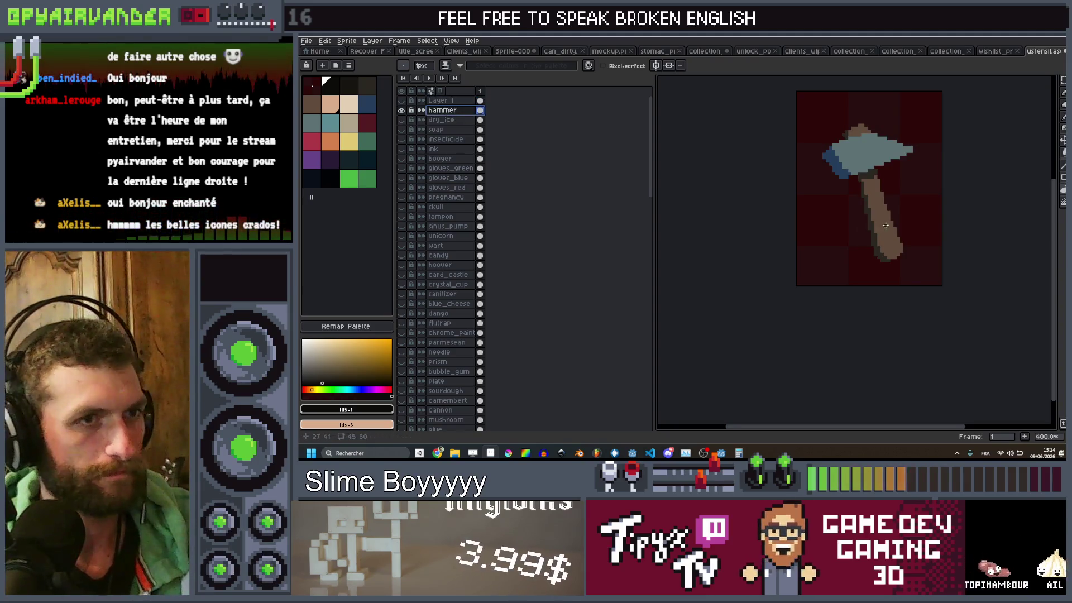
{"action": "key", "text": "shift+o"}
{"action": "key", "text": "Return"}
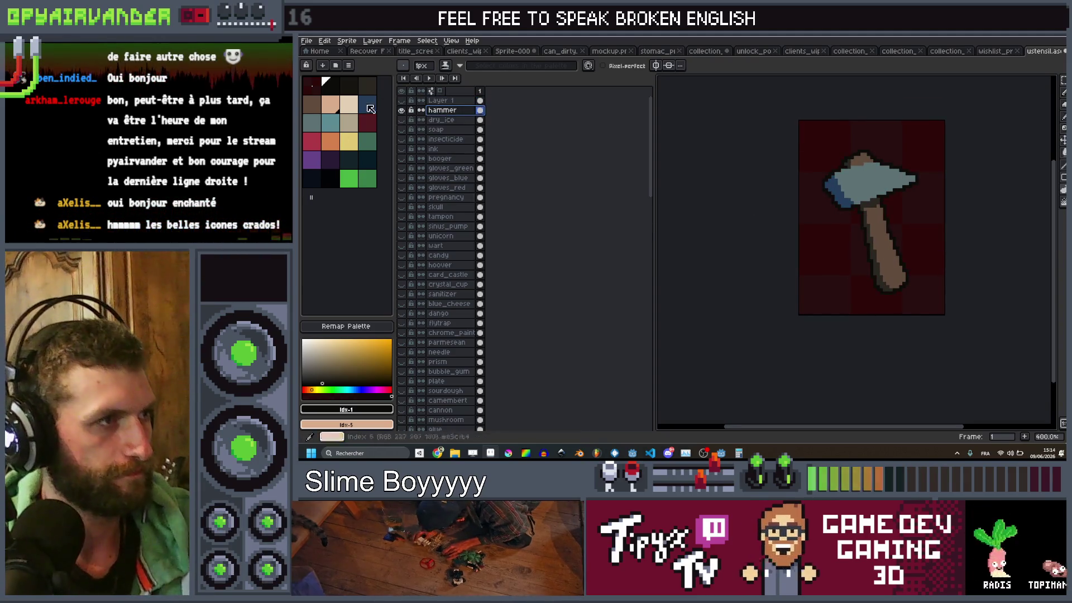
Step: Show the dry_ice and soap layers in turn, outline each dark, then hide them
{"action": "left_click", "coordinate": [402, 120]}
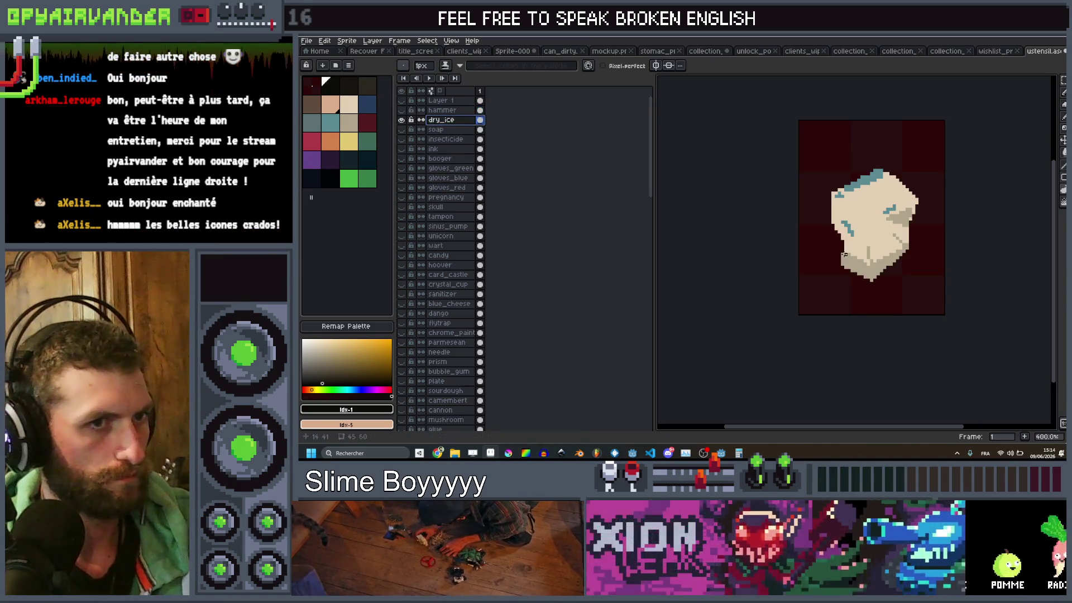
{"action": "key", "text": "shift+o"}
{"action": "key", "text": "Return"}
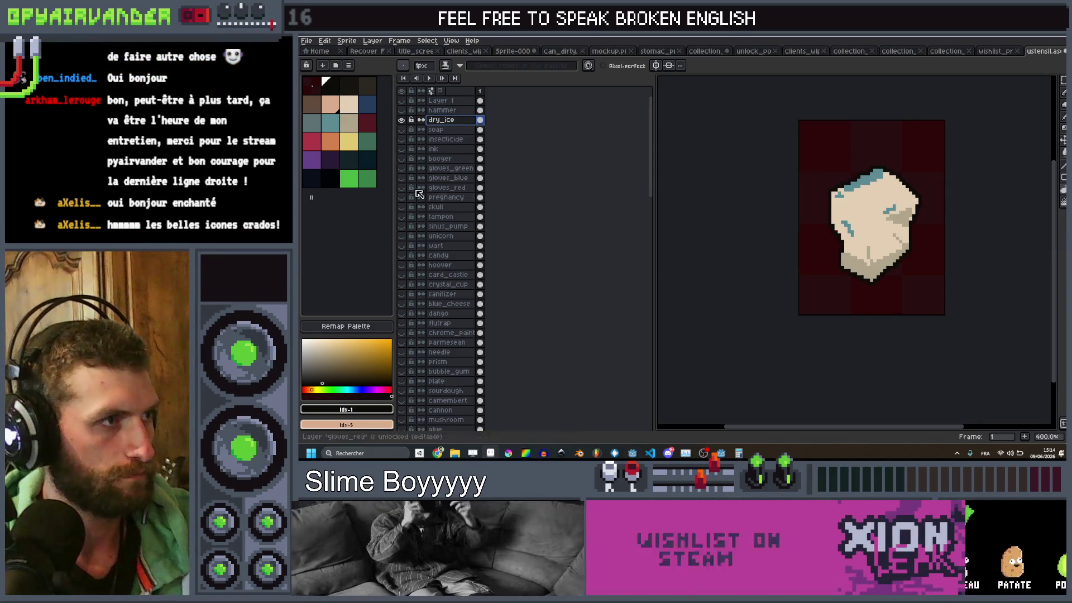
{"action": "left_click", "coordinate": [401, 119]}
{"action": "left_click", "coordinate": [401, 129]}
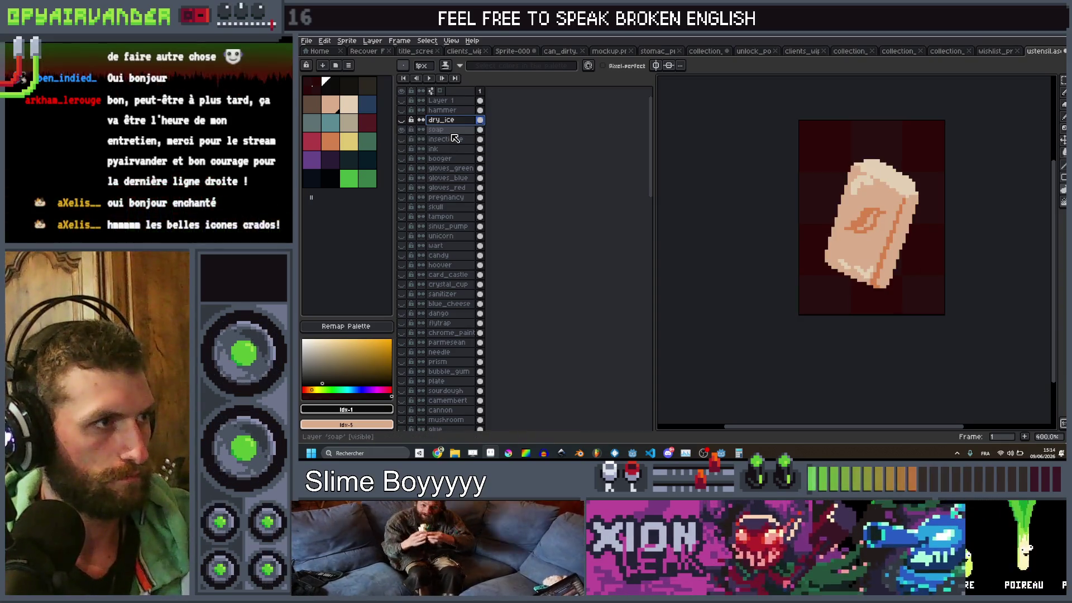
{"action": "key", "text": "shift+o"}
{"action": "key", "text": "Return"}
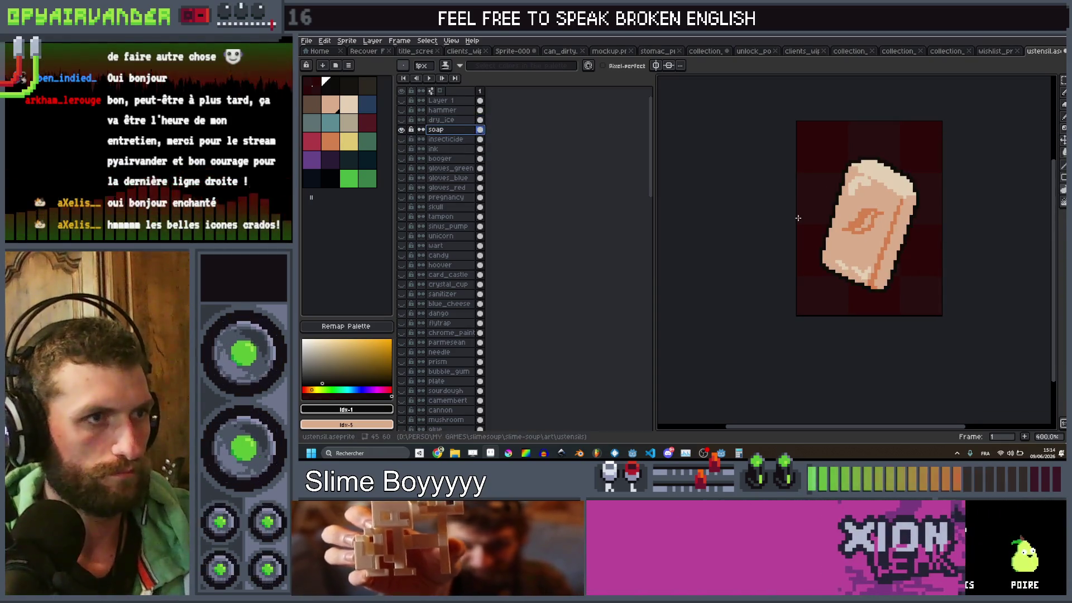
{"action": "left_click", "coordinate": [402, 129]}
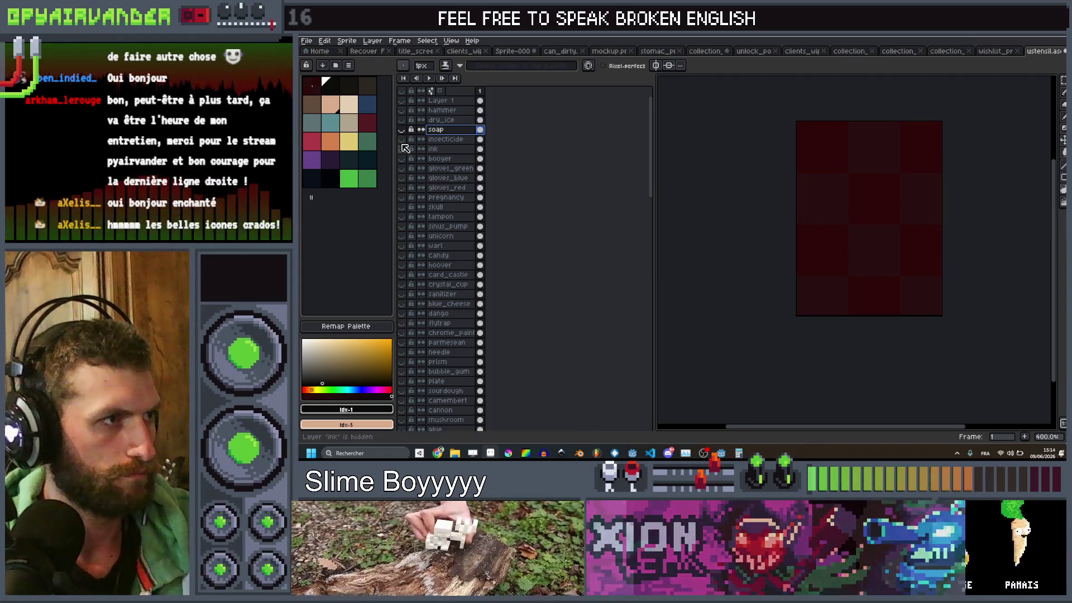
Step: Rename Layer 1 to 'poop' after briefly toggling the ink layer
{"action": "left_click", "coordinate": [402, 148]}
{"action": "left_click", "coordinate": [402, 148]}
{"action": "double_click", "coordinate": [449, 105]}
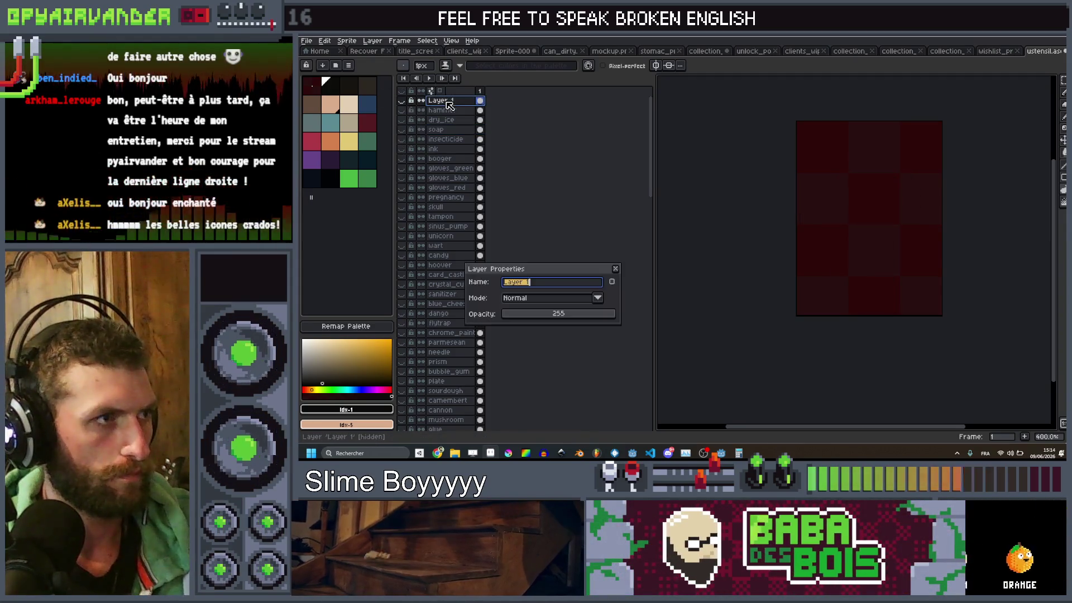
{"action": "type", "text": "poop"}
{"action": "key", "text": "Return"}
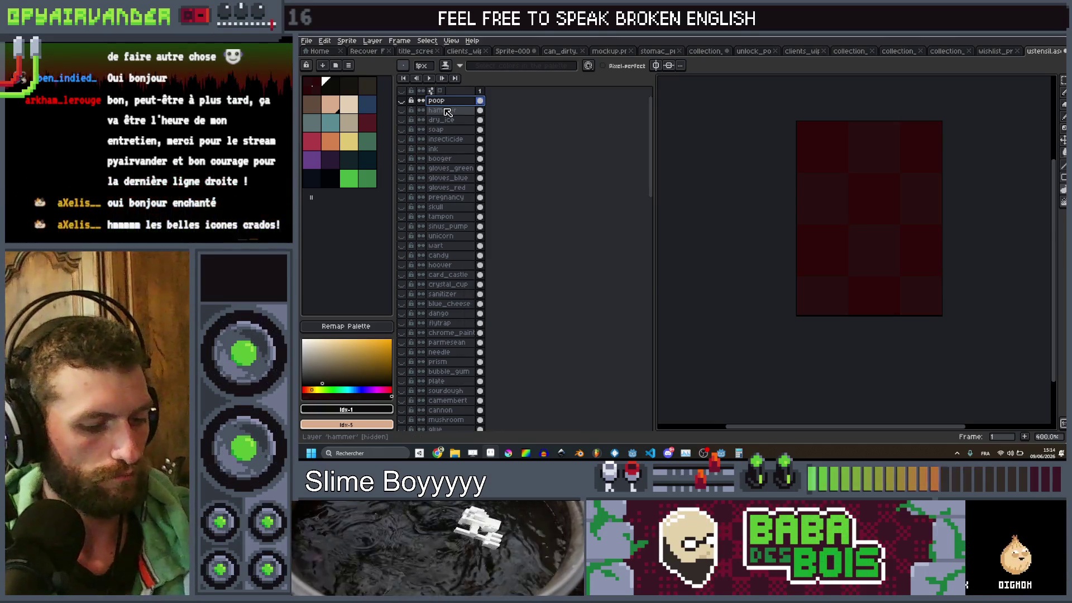
Step: Add a new top layer and name it 'starfish', fixing the typo
{"action": "key", "text": "shift+n"}
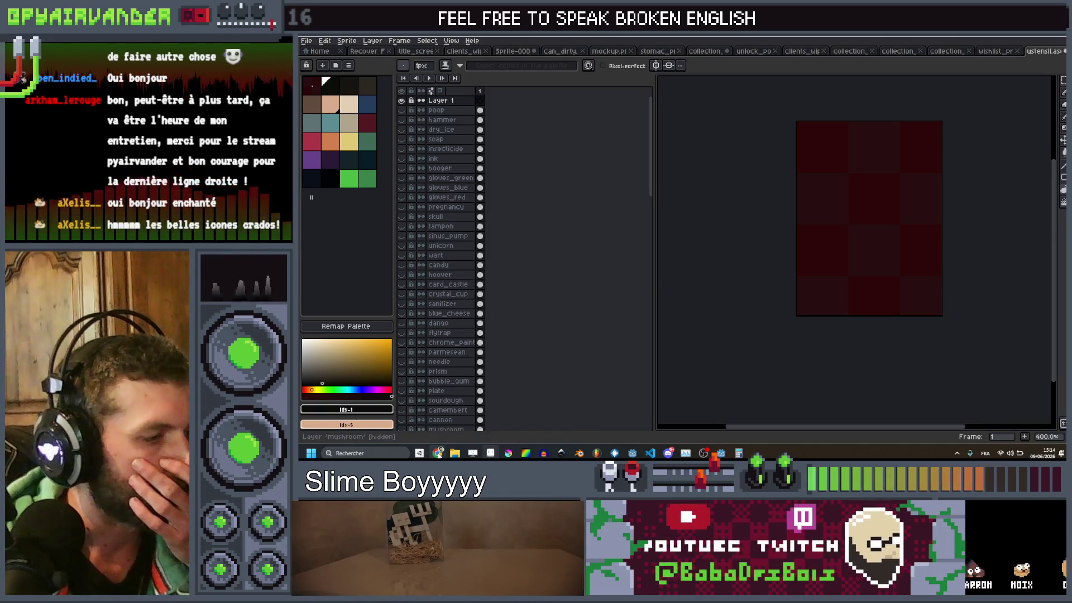
{"action": "mouse_move", "coordinate": [439, 453]}
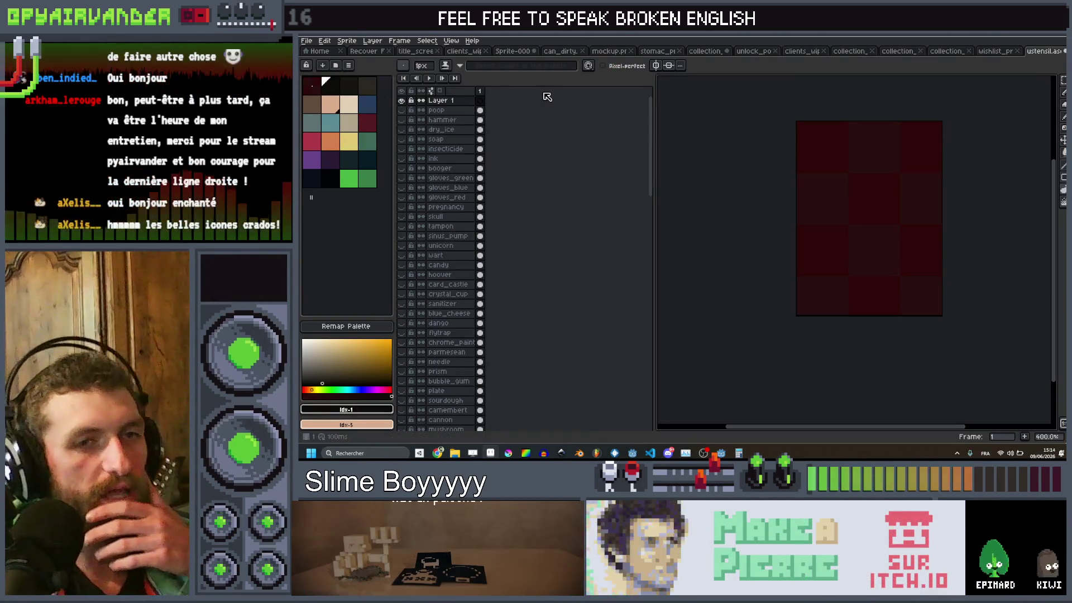
{"action": "double_click", "coordinate": [460, 100]}
{"action": "type", "text": "tar fis"}
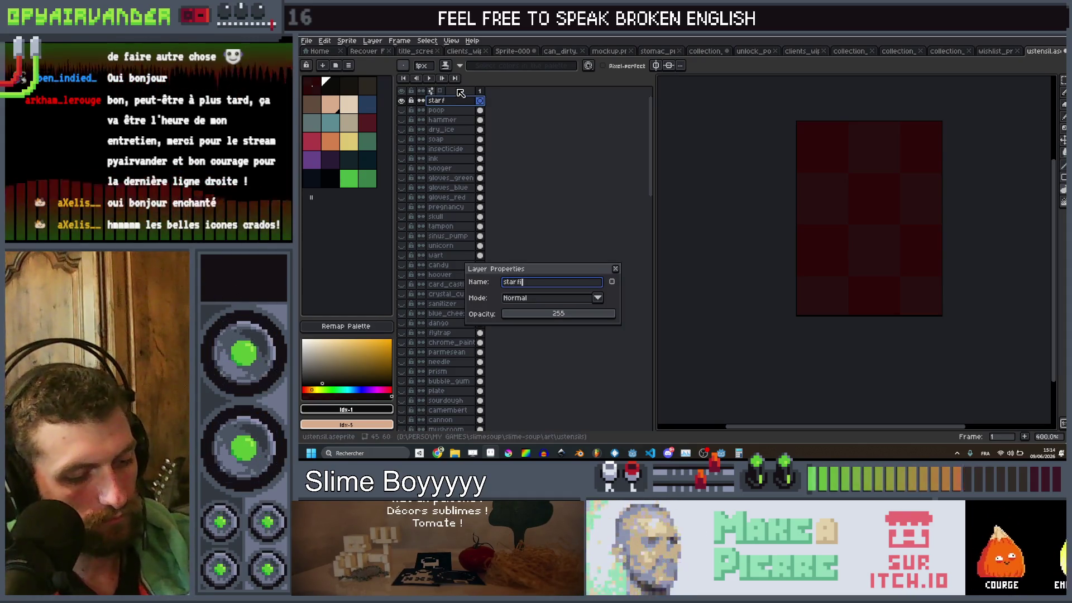
{"action": "type", "text": "h"}
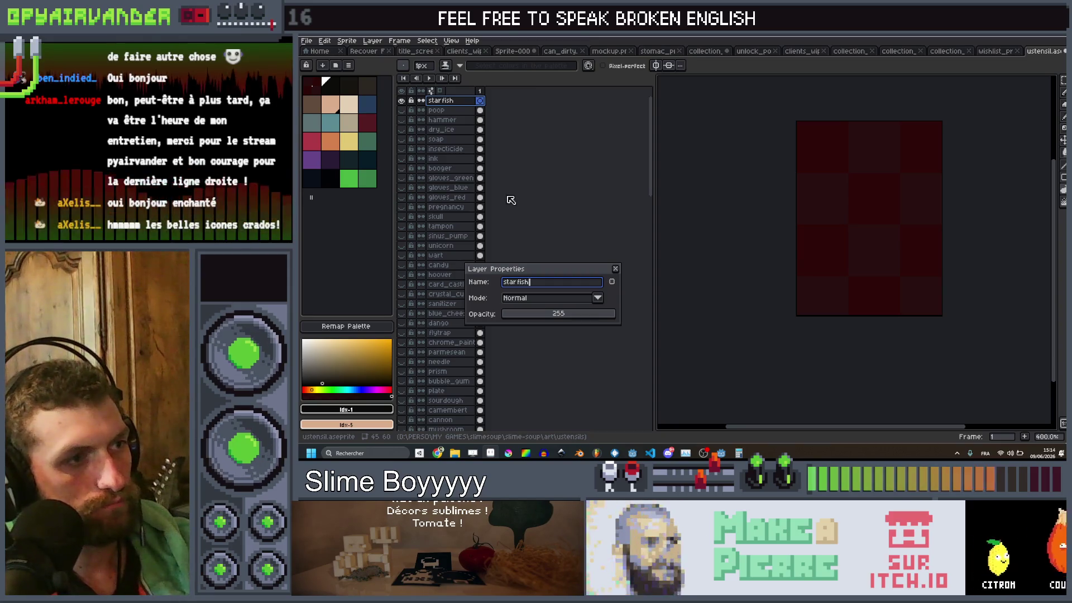
{"action": "left_click", "coordinate": [516, 283]}
{"action": "key", "text": "BackSpace"}
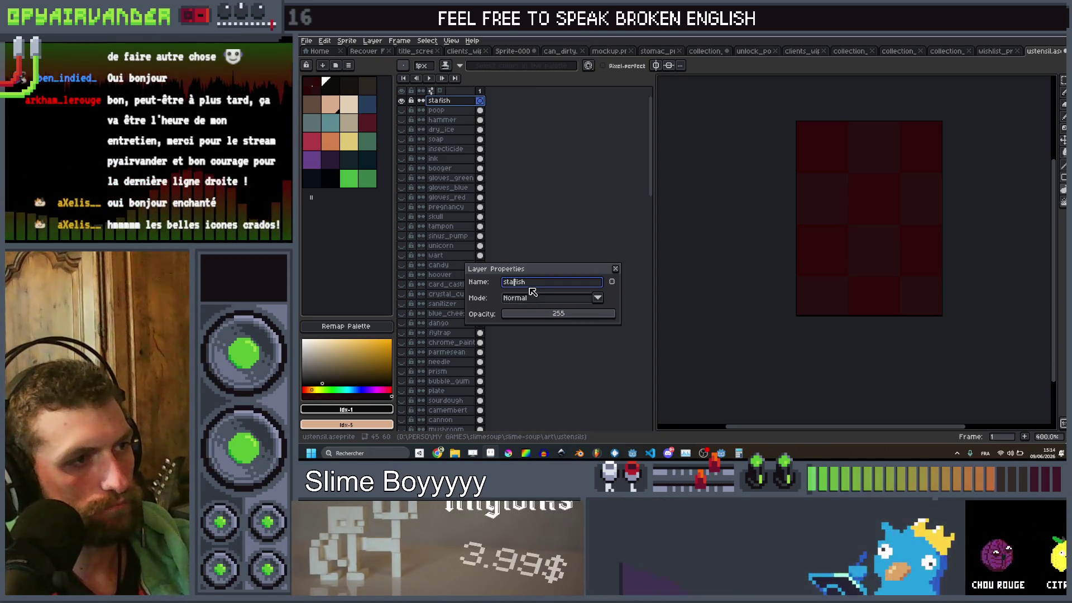
{"action": "type", "text": "r"}
{"action": "key", "text": "Return"}
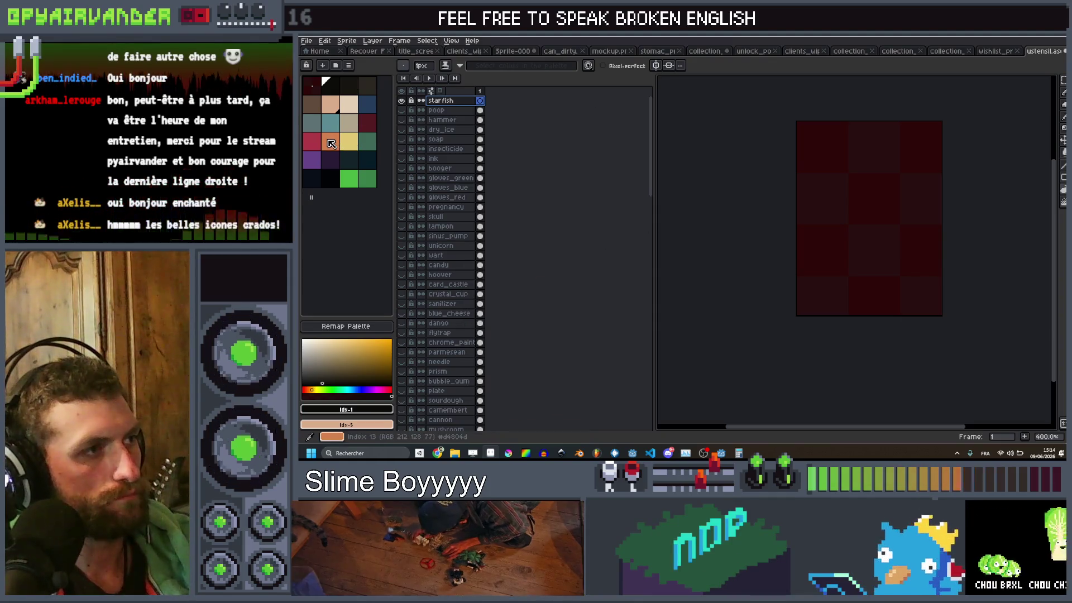
Step: Pick orange, then switch the drawing colour to peach
{"action": "left_click", "coordinate": [331, 144]}
{"action": "scroll", "coordinate": [864, 176], "scroll_direction": "up", "scroll_amount": 1}
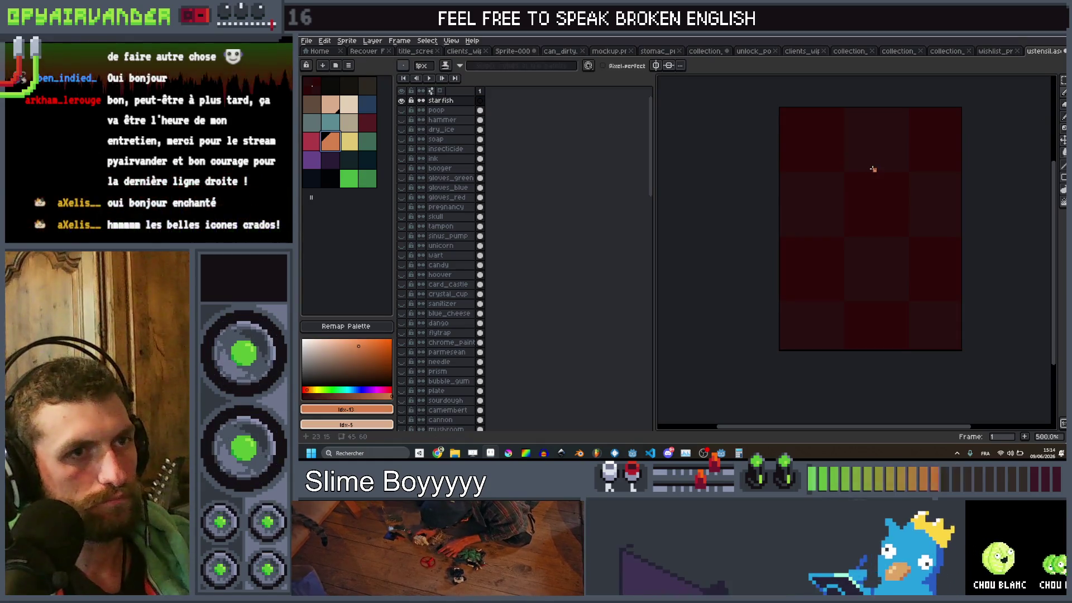
{"action": "left_click", "coordinate": [869, 172], "text": "alt"}
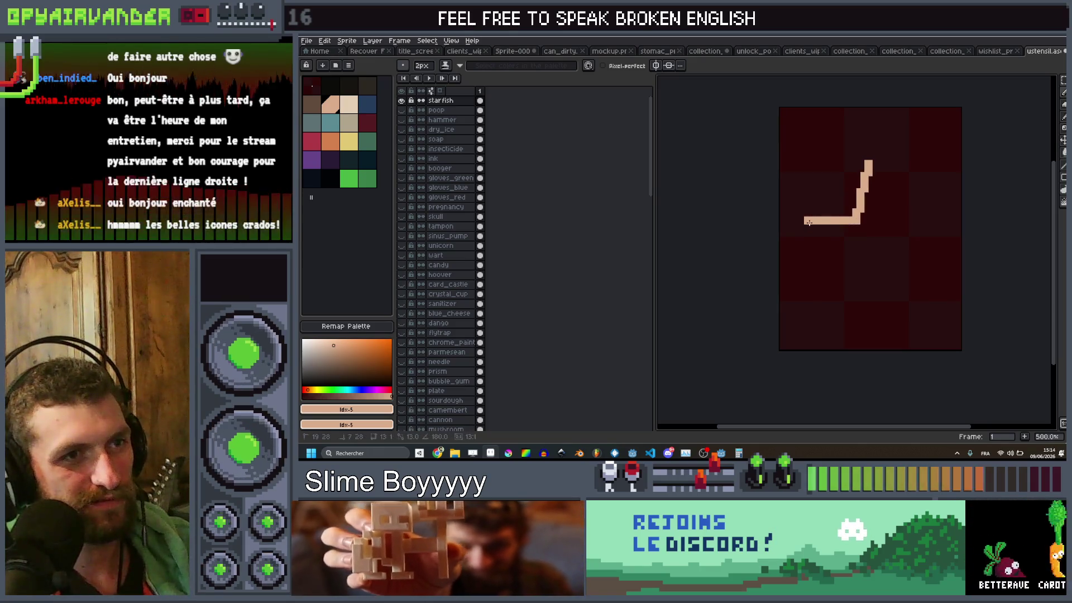
Step: Outline the five-pointed starfish in peach and fill its interior with peach
{"action": "mouse_move", "coordinate": [839, 252]}
{"action": "left_mouse_down"}
{"action": "mouse_move", "coordinate": [832, 318]}
{"action": "mouse_move", "coordinate": [885, 283]}
{"action": "mouse_move", "coordinate": [884, 269]}
{"action": "left_mouse_up"}
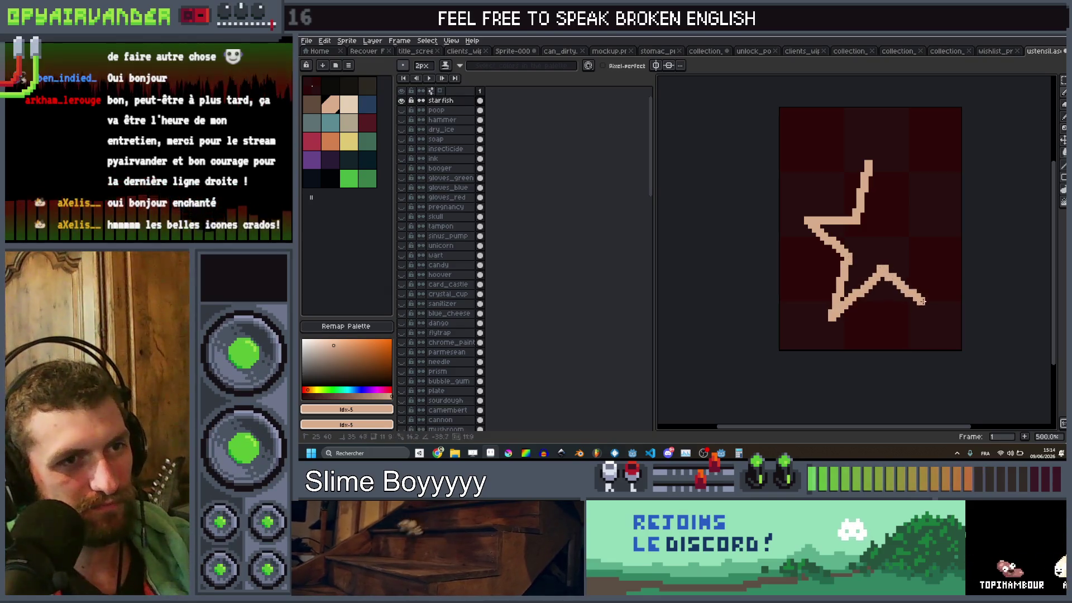
{"action": "mouse_move", "coordinate": [933, 305]}
{"action": "left_mouse_down"}
{"action": "mouse_move", "coordinate": [914, 254]}
{"action": "mouse_move", "coordinate": [942, 220]}
{"action": "mouse_move", "coordinate": [869, 163]}
{"action": "left_mouse_up"}
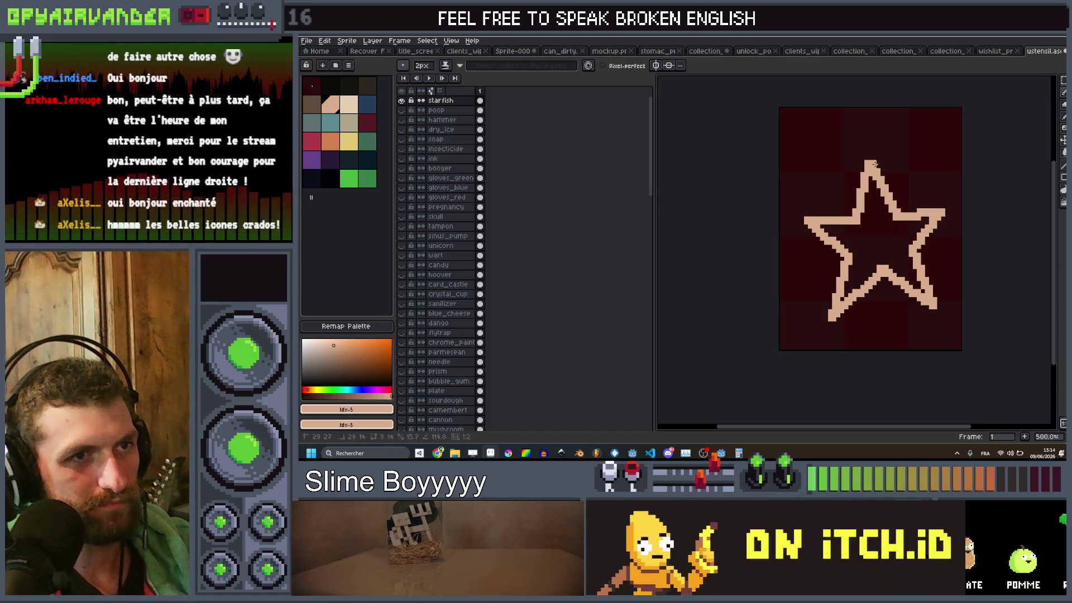
{"action": "scroll", "coordinate": [881, 216], "scroll_direction": "up", "scroll_amount": 1}
{"action": "left_click", "coordinate": [881, 238]}
{"action": "scroll", "coordinate": [881, 238], "scroll_direction": "down", "scroll_amount": 4}
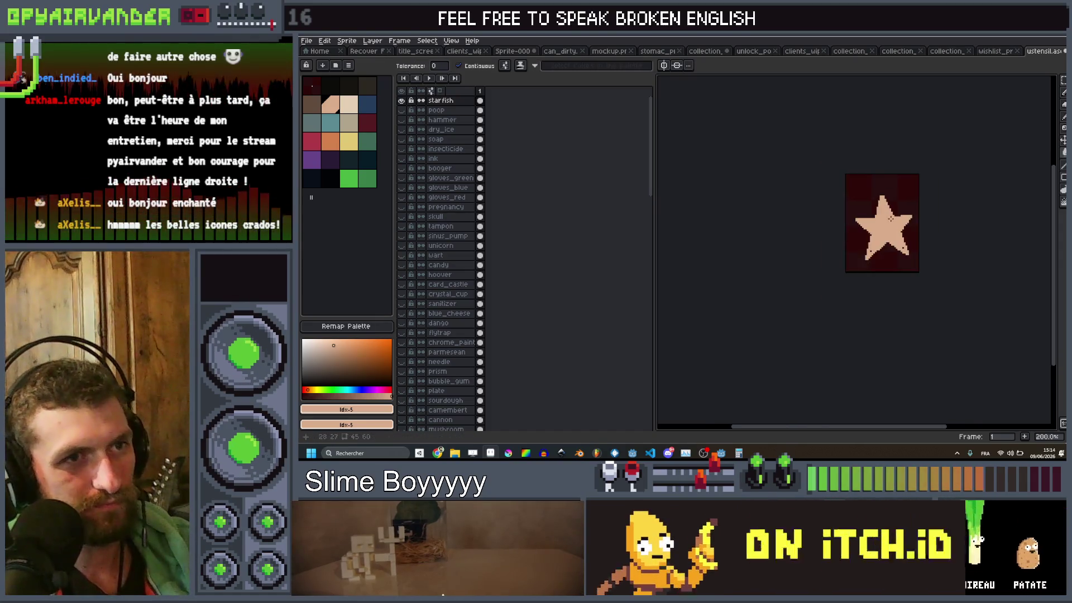
{"action": "scroll", "coordinate": [800, 292], "scroll_direction": "up", "scroll_amount": 5}
{"action": "key", "text": "b"}
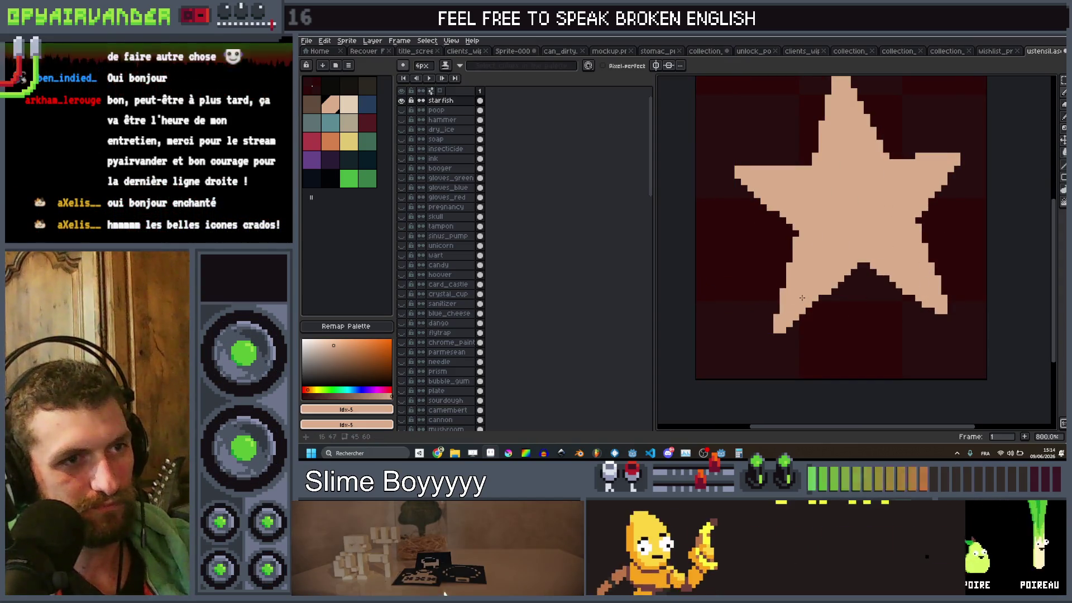
{"action": "scroll", "coordinate": [848, 218], "scroll_direction": "down", "scroll_amount": 7}
{"action": "scroll", "coordinate": [847, 218], "scroll_direction": "up", "scroll_amount": 6}
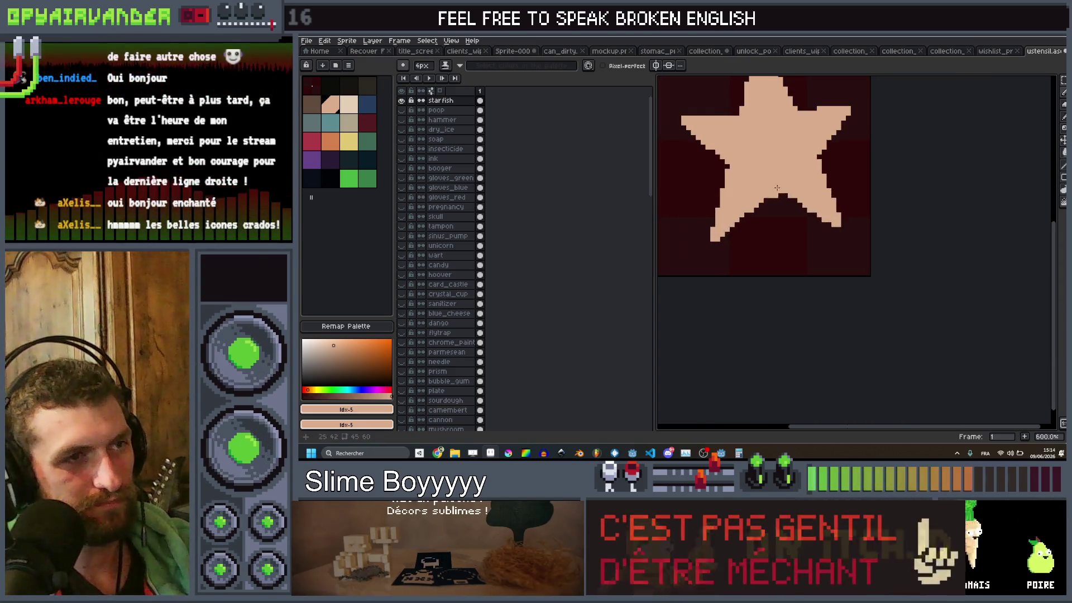
Step: Trace a 2px green line across the star and fill the enclosed area green
{"action": "left_click", "coordinate": [368, 141]}
{"action": "scroll", "coordinate": [804, 273], "scroll_direction": "up", "scroll_amount": 1}
{"action": "key", "text": "minus"}
{"action": "key", "text": "minus"}
{"action": "mouse_move", "coordinate": [856, 260]}
{"action": "left_mouse_down"}
{"action": "mouse_move", "coordinate": [845, 224]}
{"action": "mouse_move", "coordinate": [716, 229]}
{"action": "mouse_move", "coordinate": [735, 240]}
{"action": "left_mouse_up"}
{"action": "mouse_move", "coordinate": [717, 284]}
{"action": "left_mouse_down"}
{"action": "mouse_move", "coordinate": [756, 292]}
{"action": "mouse_move", "coordinate": [793, 264]}
{"action": "left_mouse_up"}
{"action": "scroll", "coordinate": [816, 272], "scroll_direction": "down", "scroll_amount": 5}
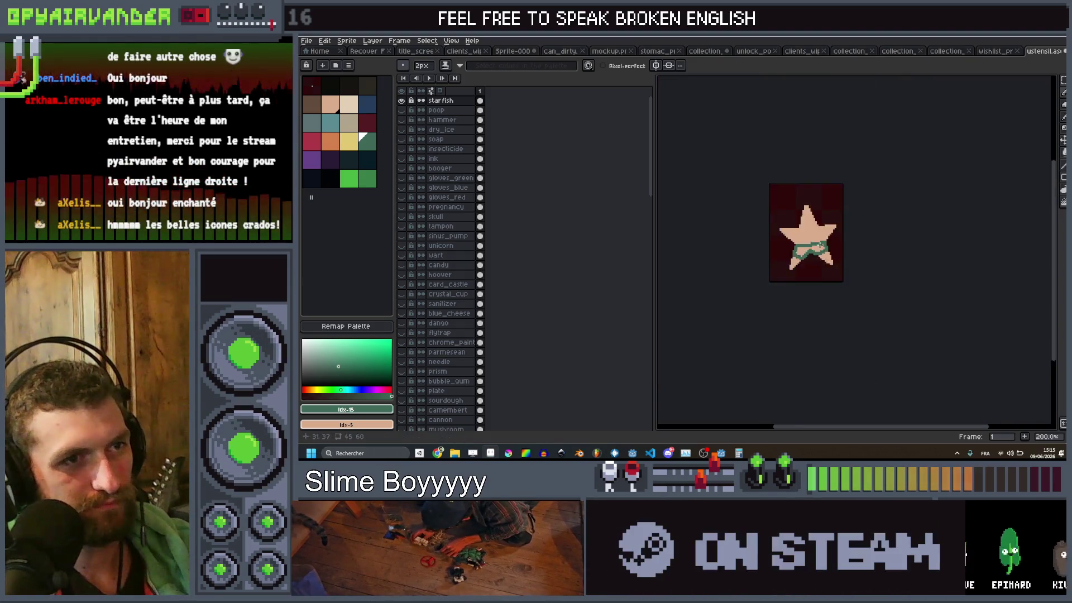
{"action": "scroll", "coordinate": [813, 257], "scroll_direction": "up", "scroll_amount": 5}
{"action": "key", "text": "g"}
{"action": "left_click", "coordinate": [810, 254]}
{"action": "scroll", "coordinate": [829, 239], "scroll_direction": "down", "scroll_amount": 8}
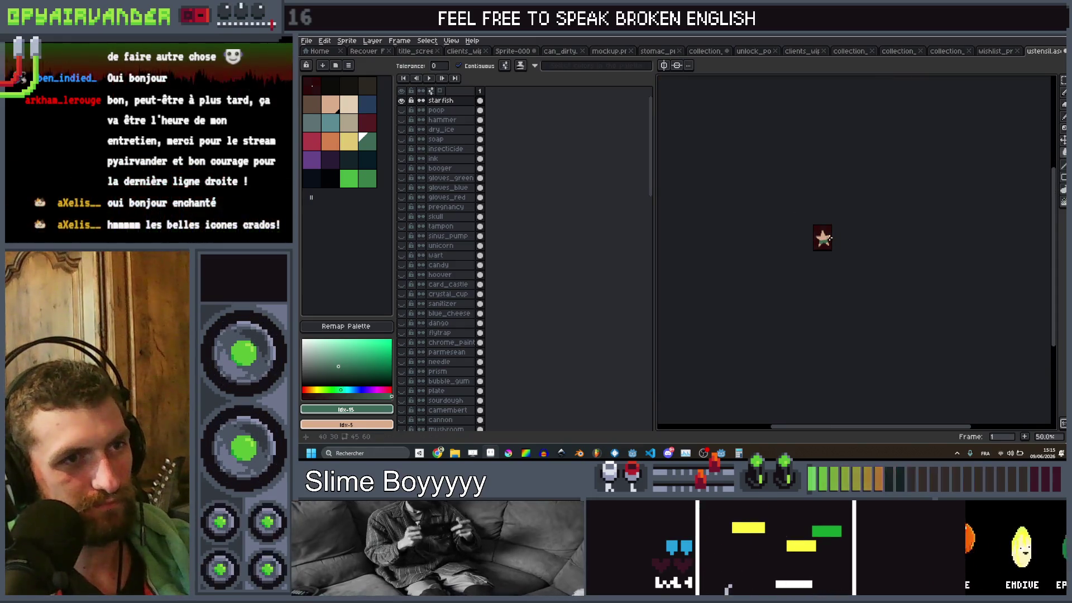
{"action": "scroll", "coordinate": [828, 237], "scroll_direction": "up", "scroll_amount": 6}
{"action": "scroll", "coordinate": [817, 235], "scroll_direction": "up", "scroll_amount": 1}
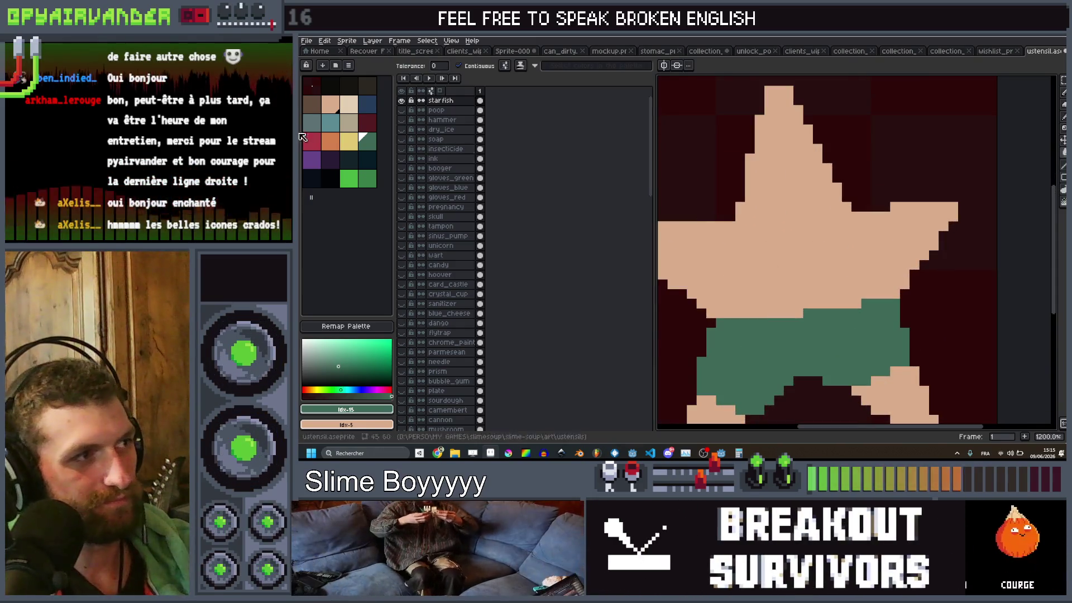
{"action": "scroll", "coordinate": [904, 237], "scroll_direction": "down", "scroll_amount": 7}
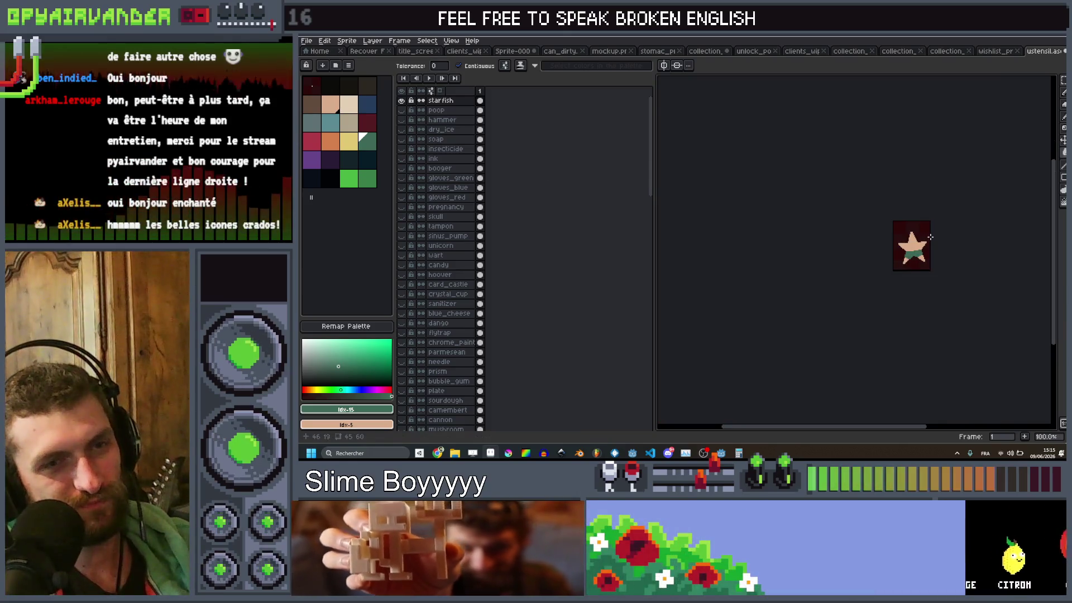
Step: Undo the green stripe so the star is plain peach again
{"action": "key", "text": "v"}
{"action": "scroll", "coordinate": [931, 239], "scroll_direction": "up", "scroll_amount": 3}
{"action": "key", "text": "ctrl+z"}
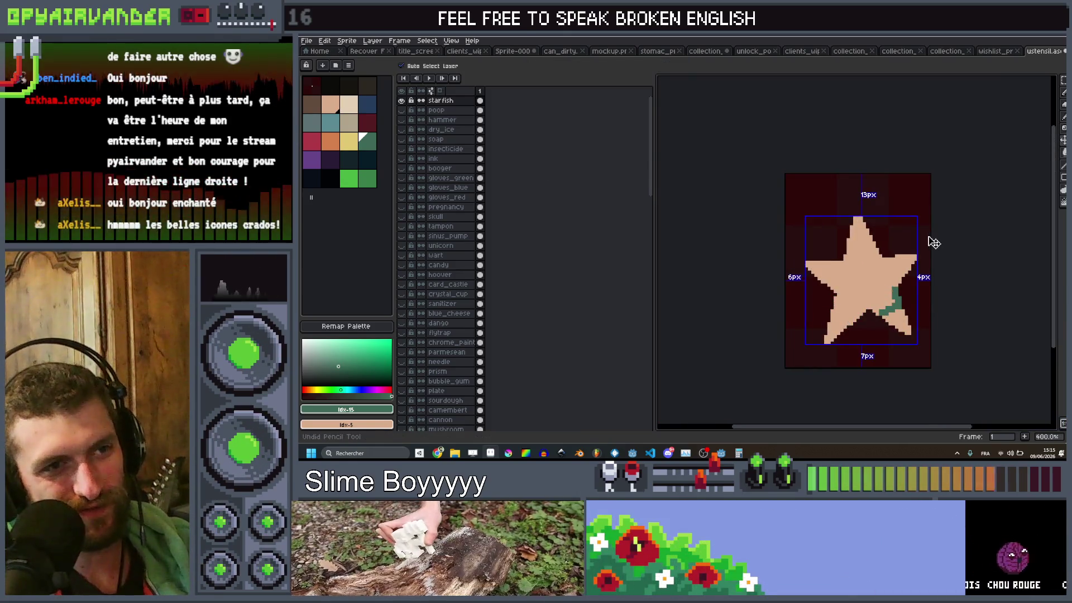
{"action": "scroll", "coordinate": [890, 282], "scroll_direction": "up", "scroll_amount": 1}
{"action": "key", "text": "g"}
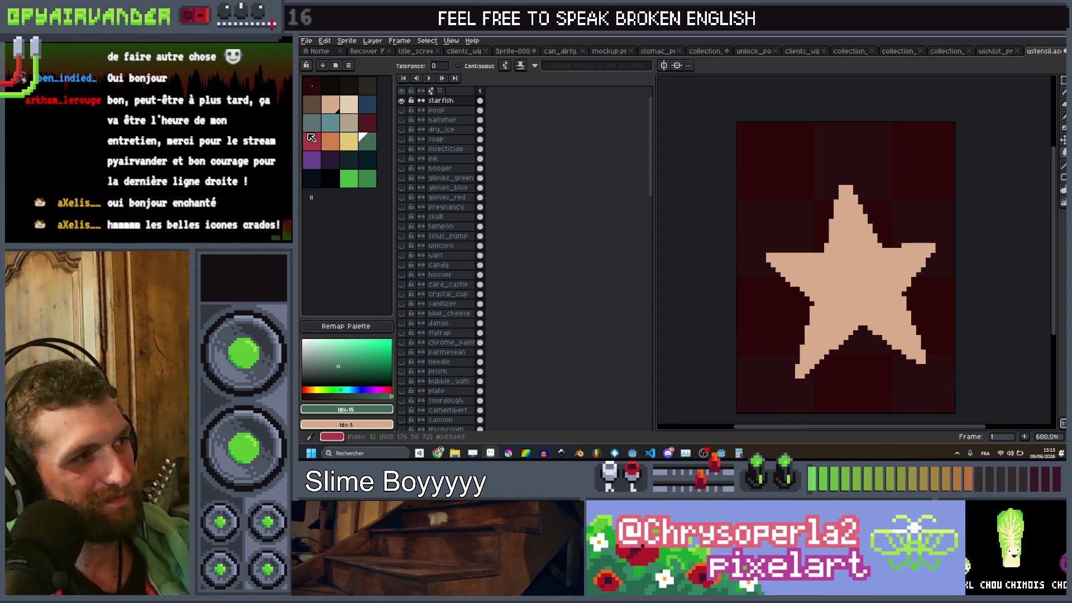
{"action": "left_click", "coordinate": [330, 105]}
Step: Highlight the star's upper-left, right-arm, lower-left and lower-right edges in yellow
{"action": "key", "text": "b"}
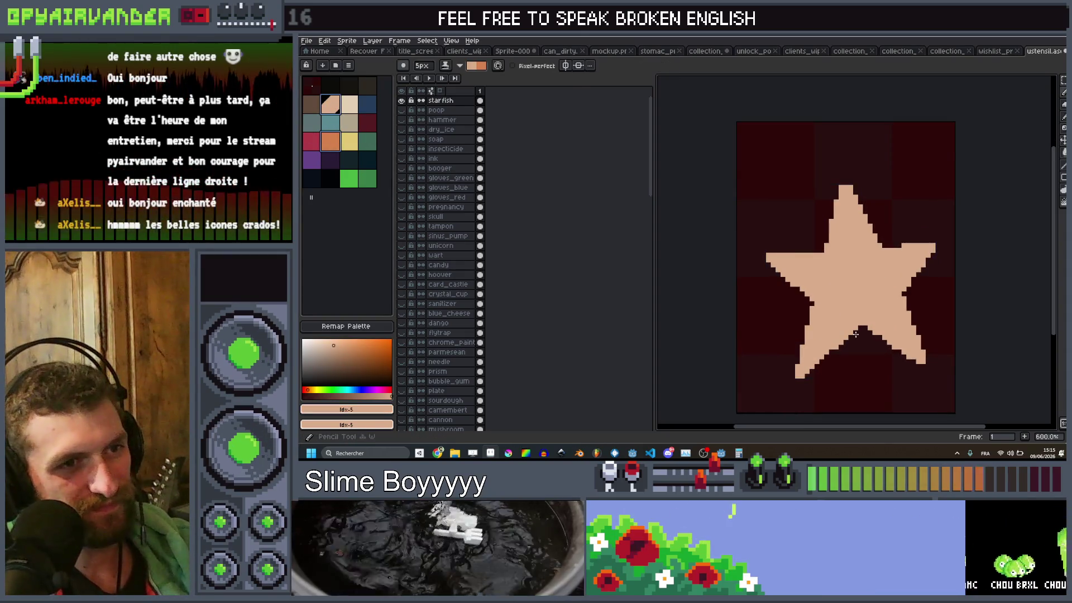
{"action": "left_click", "coordinate": [358, 143]}
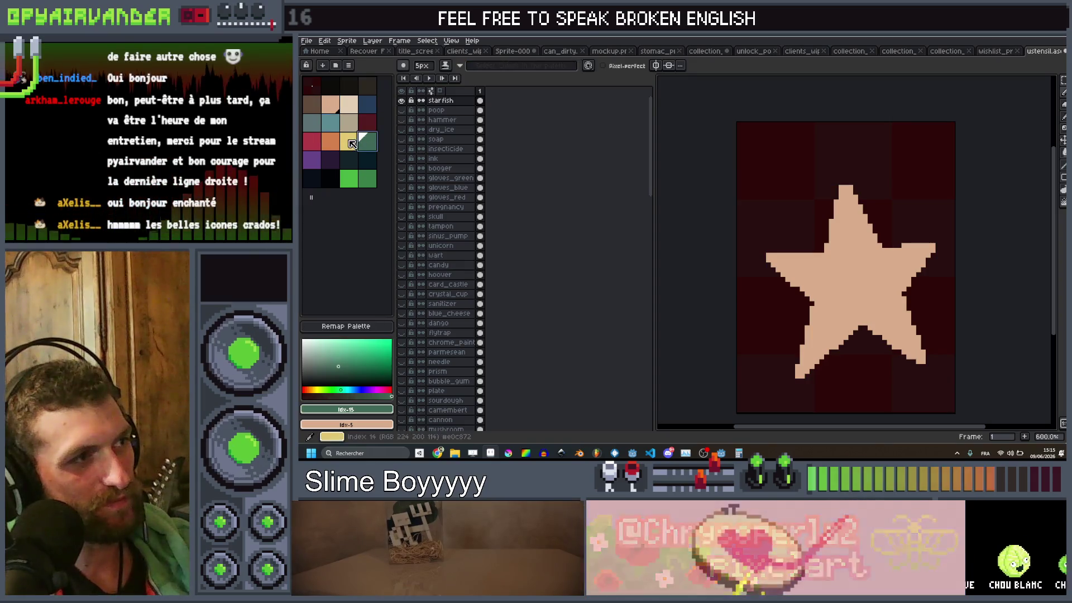
{"action": "key", "text": "minus"}
{"action": "key", "text": "minus"}
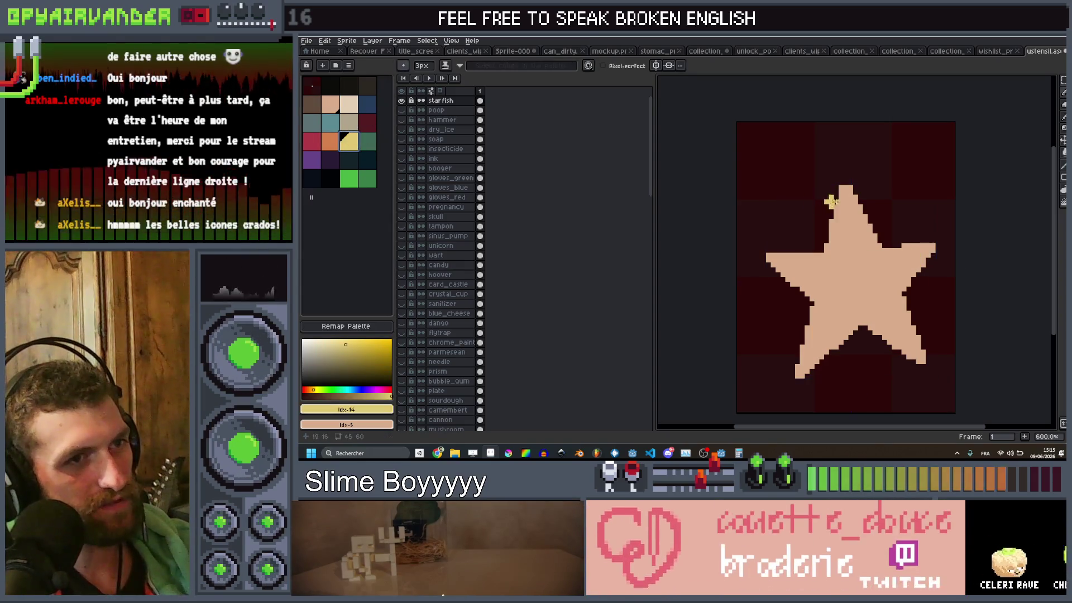
{"action": "left_click", "coordinate": [330, 104]}
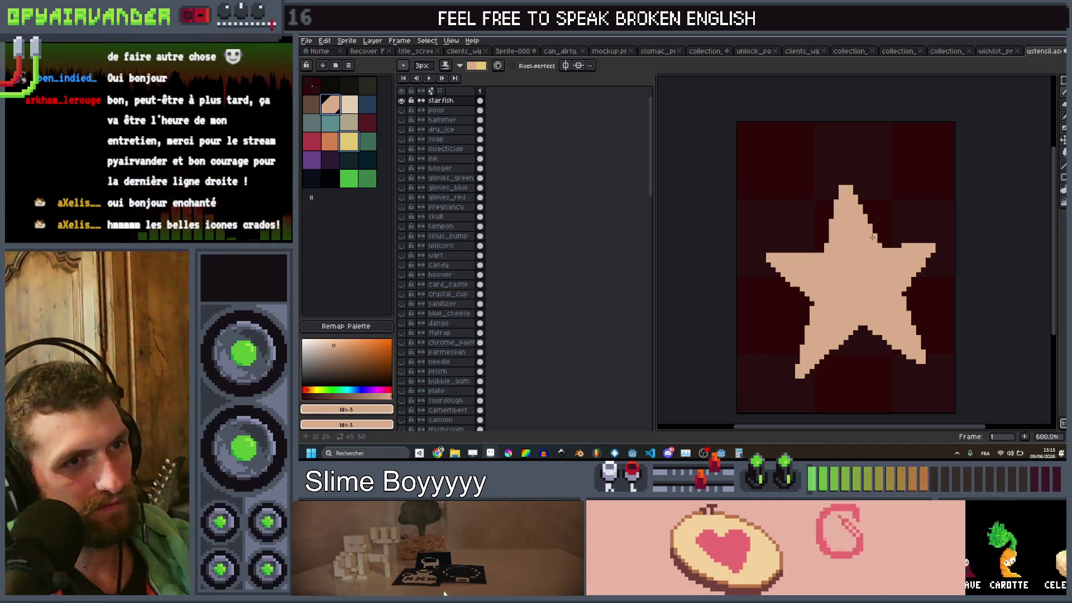
{"action": "key", "text": "plus"}
{"action": "key", "text": "plus"}
{"action": "key", "text": "plus"}
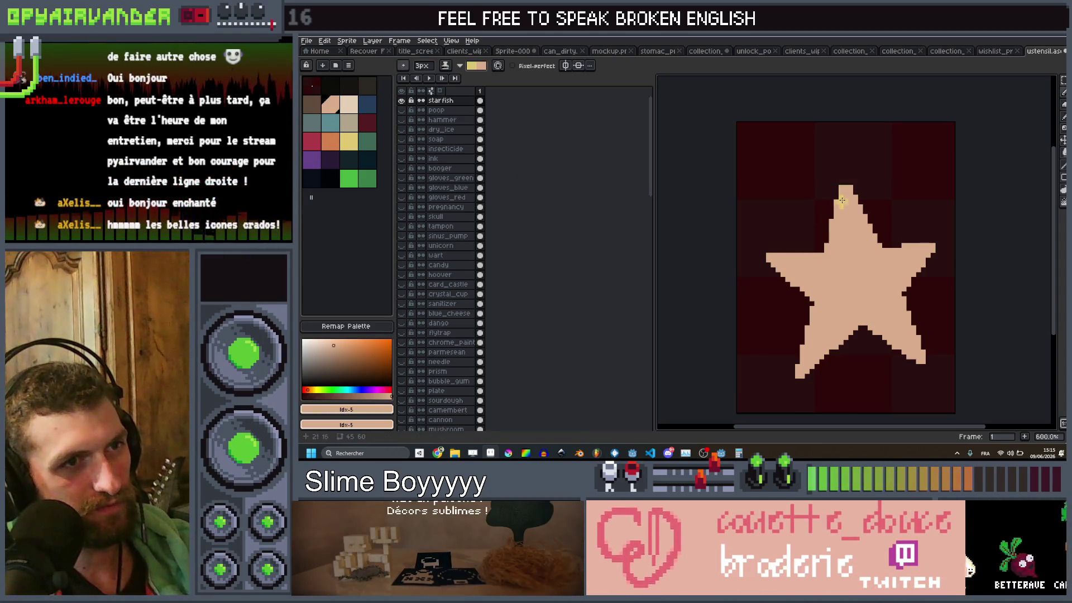
{"action": "mouse_move", "coordinate": [842, 200]}
{"action": "left_mouse_down"}
{"action": "mouse_move", "coordinate": [828, 254]}
{"action": "mouse_move", "coordinate": [780, 248]}
{"action": "mouse_move", "coordinate": [770, 258]}
{"action": "left_mouse_up"}
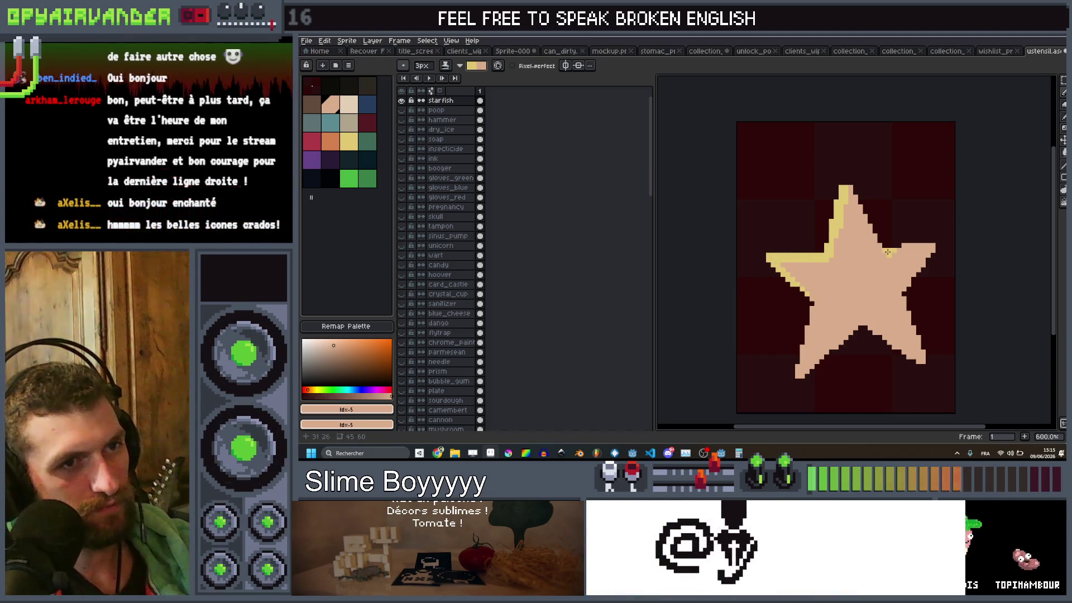
{"action": "left_click_drag", "start_coordinate": [887, 252], "coordinate": [913, 246]}
{"action": "left_click_drag", "start_coordinate": [811, 310], "coordinate": [797, 375]}
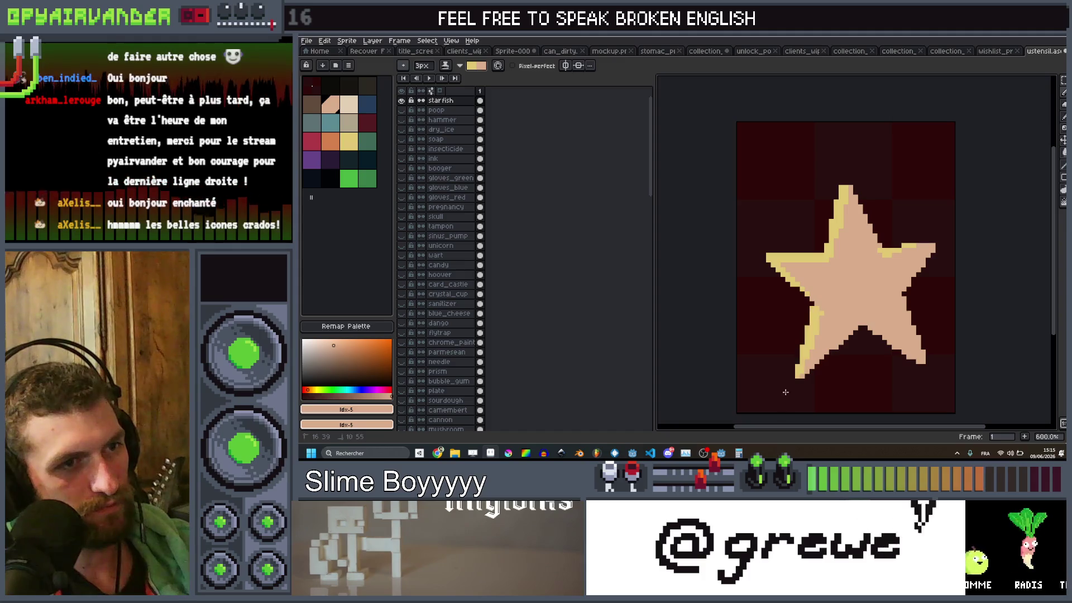
{"action": "scroll", "coordinate": [837, 335], "scroll_direction": "down", "scroll_amount": 3}
{"action": "scroll", "coordinate": [838, 335], "scroll_direction": "up", "scroll_amount": 4}
{"action": "left_click", "coordinate": [867, 329]}
{"action": "left_click_drag", "start_coordinate": [847, 332], "coordinate": [931, 389]}
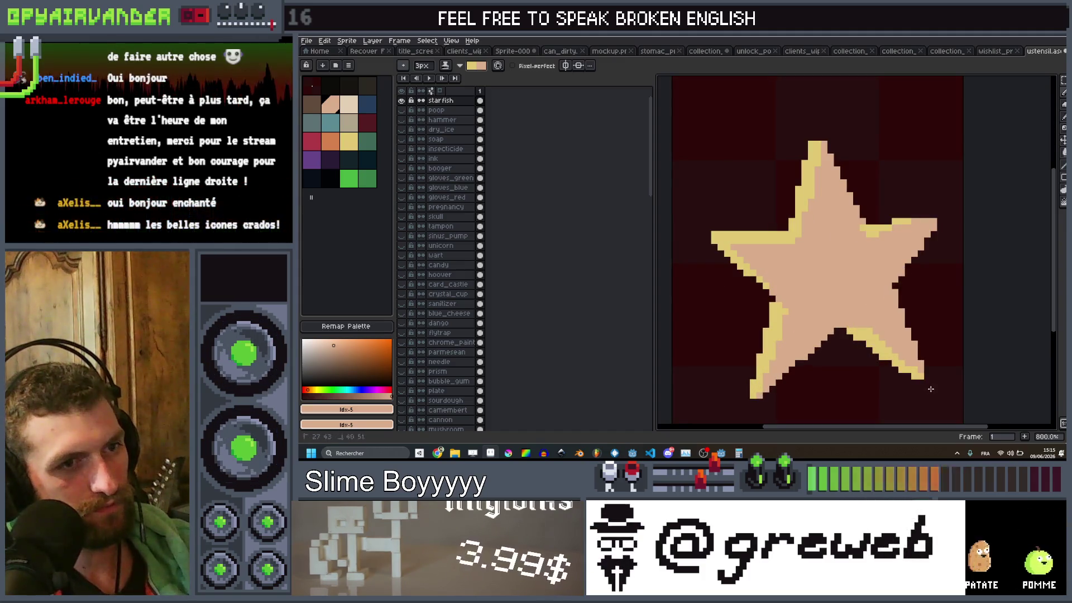
Step: Draw orange vein lines down each of the starfish's arms, then switch to a 2px brush
{"action": "left_click", "coordinate": [330, 141]}
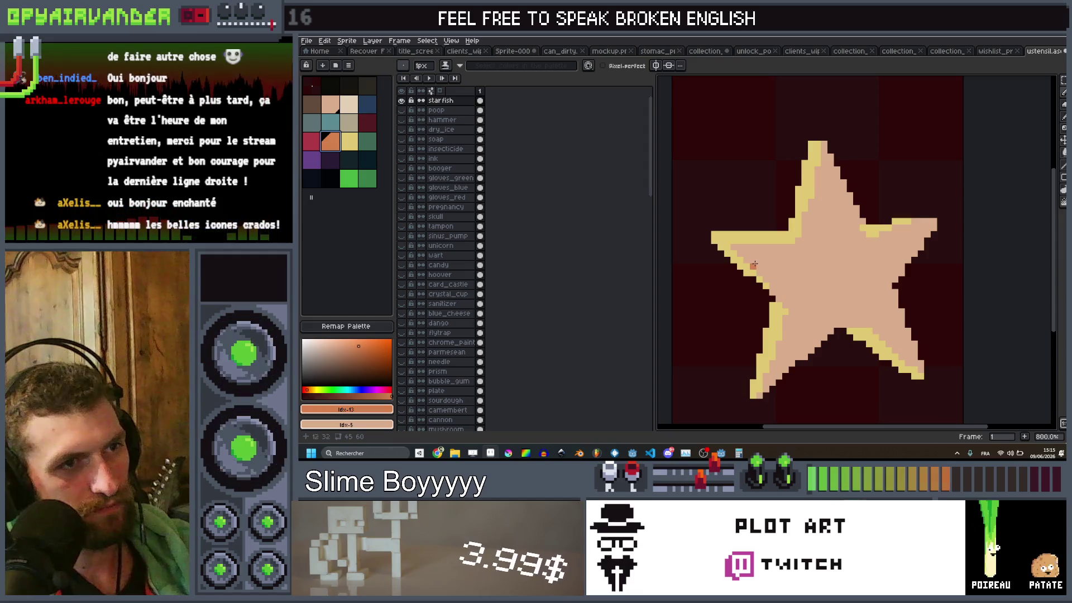
{"action": "mouse_move", "coordinate": [755, 261]}
{"action": "left_mouse_down"}
{"action": "mouse_move", "coordinate": [813, 286]}
{"action": "mouse_move", "coordinate": [796, 351]}
{"action": "left_mouse_up"}
{"action": "left_click_drag", "start_coordinate": [896, 347], "coordinate": [855, 305]}
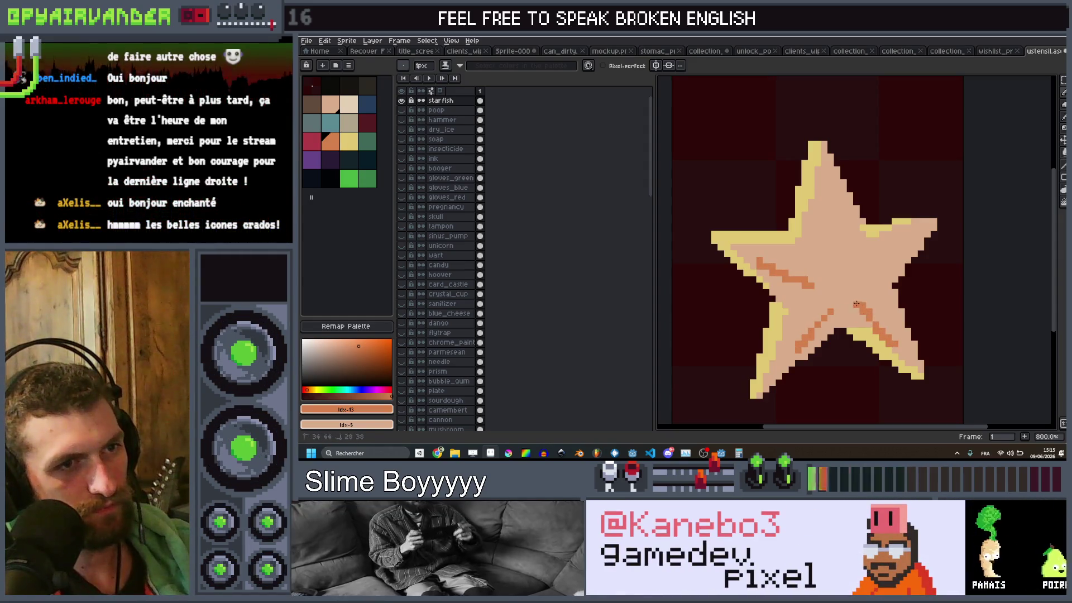
{"action": "left_click_drag", "start_coordinate": [912, 244], "coordinate": [875, 282]}
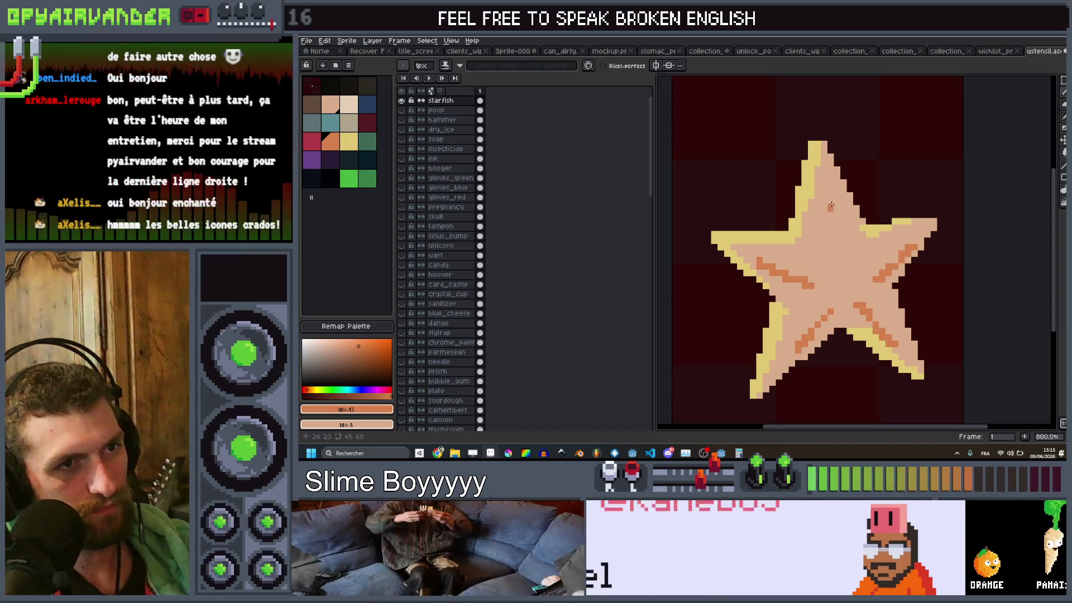
{"action": "left_click_drag", "start_coordinate": [830, 181], "coordinate": [866, 249]}
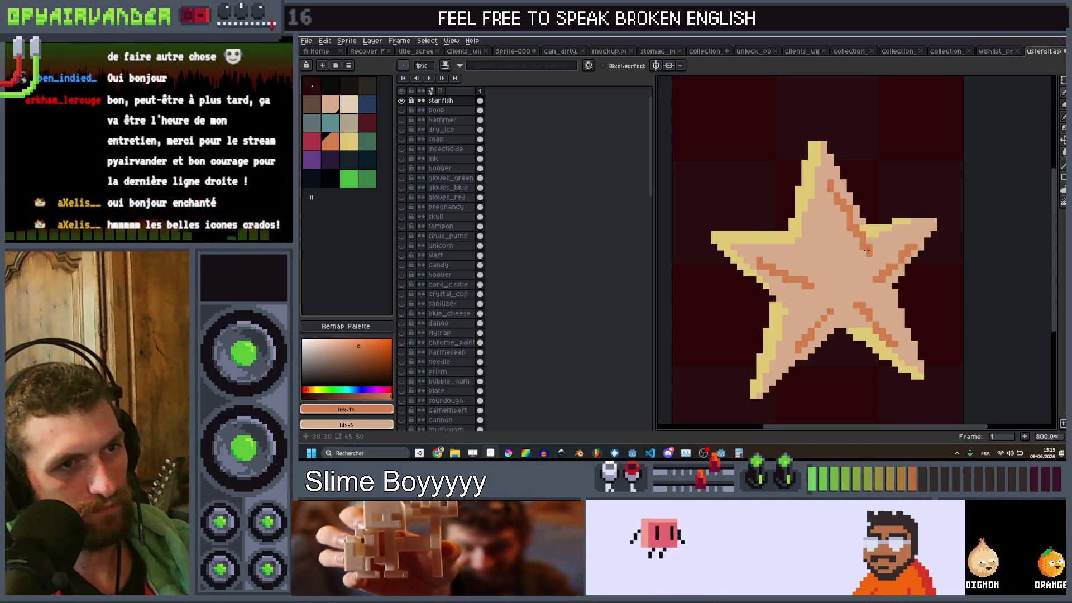
{"action": "scroll", "coordinate": [867, 250], "scroll_direction": "up", "scroll_amount": 2}
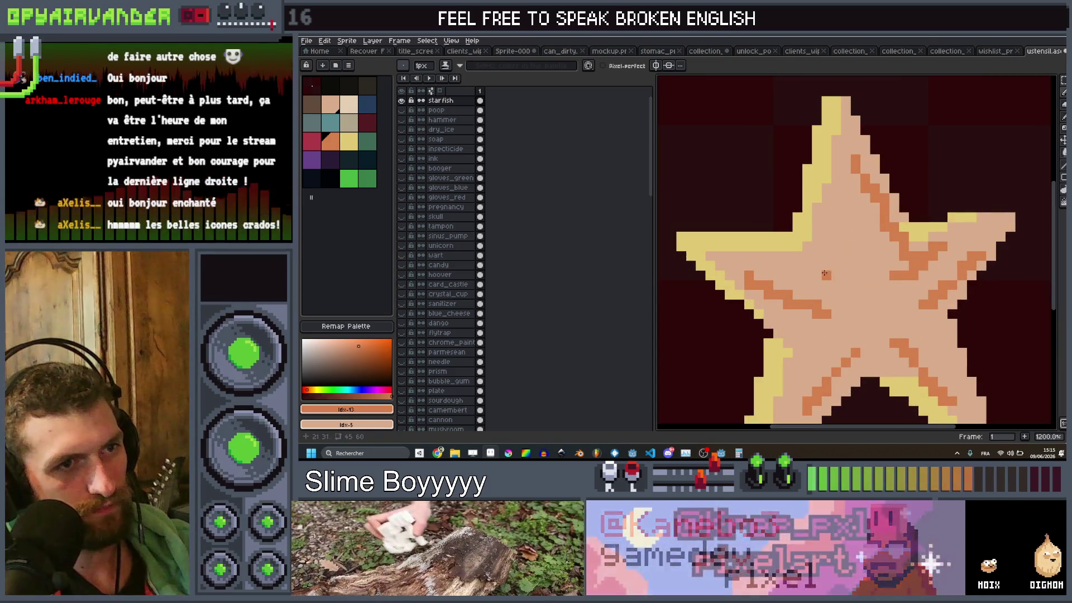
{"action": "scroll", "coordinate": [887, 155], "scroll_direction": "down", "scroll_amount": 3}
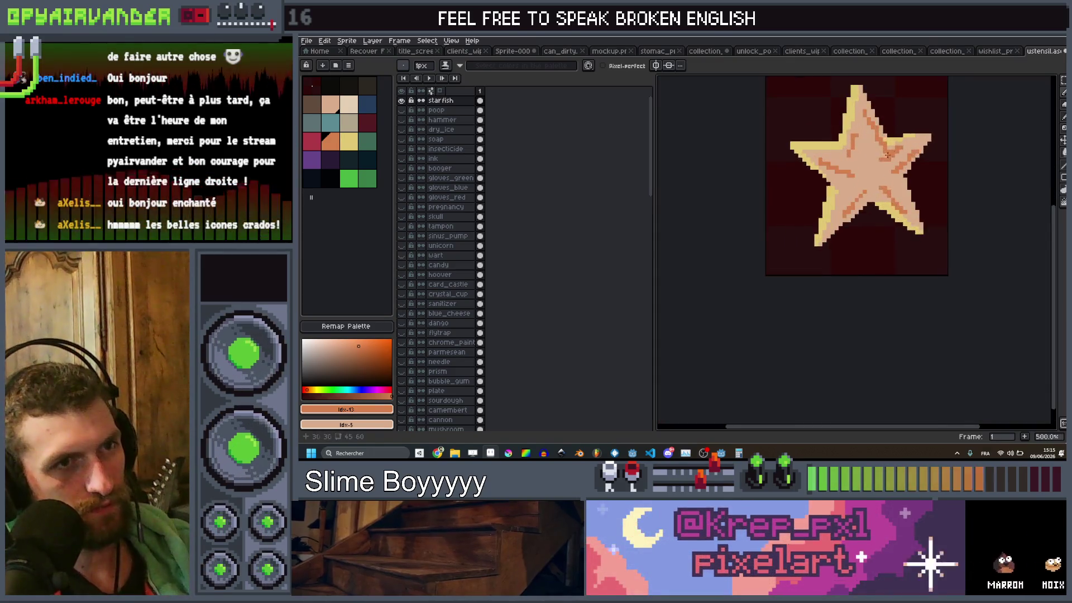
{"action": "scroll", "coordinate": [887, 155], "scroll_direction": "up", "scroll_amount": 4}
{"action": "key", "text": "plus"}
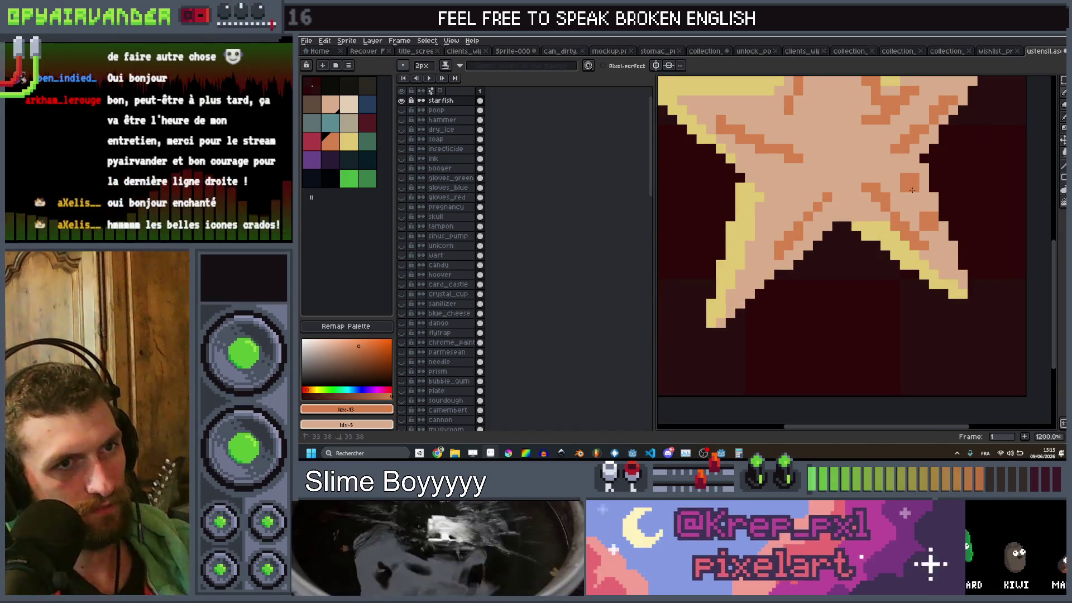
{"action": "scroll", "coordinate": [778, 220], "scroll_direction": "up", "scroll_amount": 3}
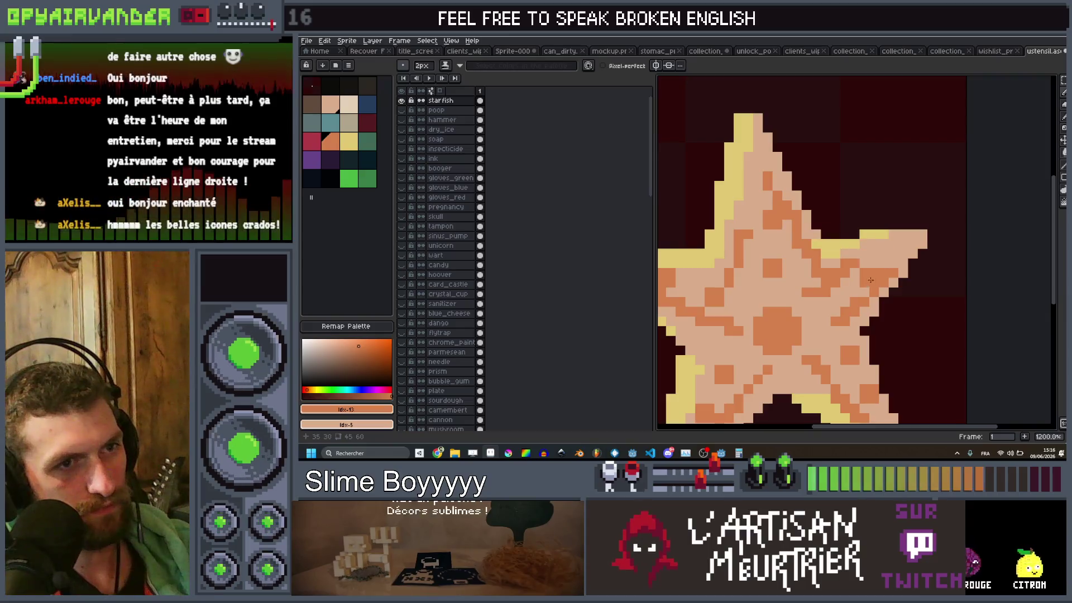
{"action": "scroll", "coordinate": [839, 303], "scroll_direction": "down", "scroll_amount": 9}
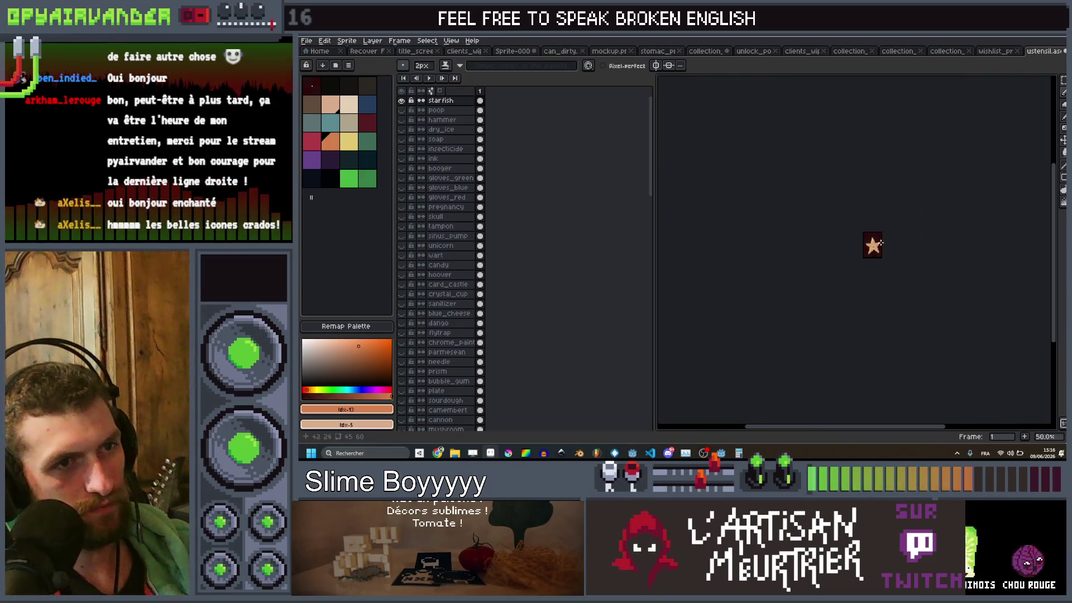
{"action": "scroll", "coordinate": [900, 251], "scroll_direction": "up", "scroll_amount": 3}
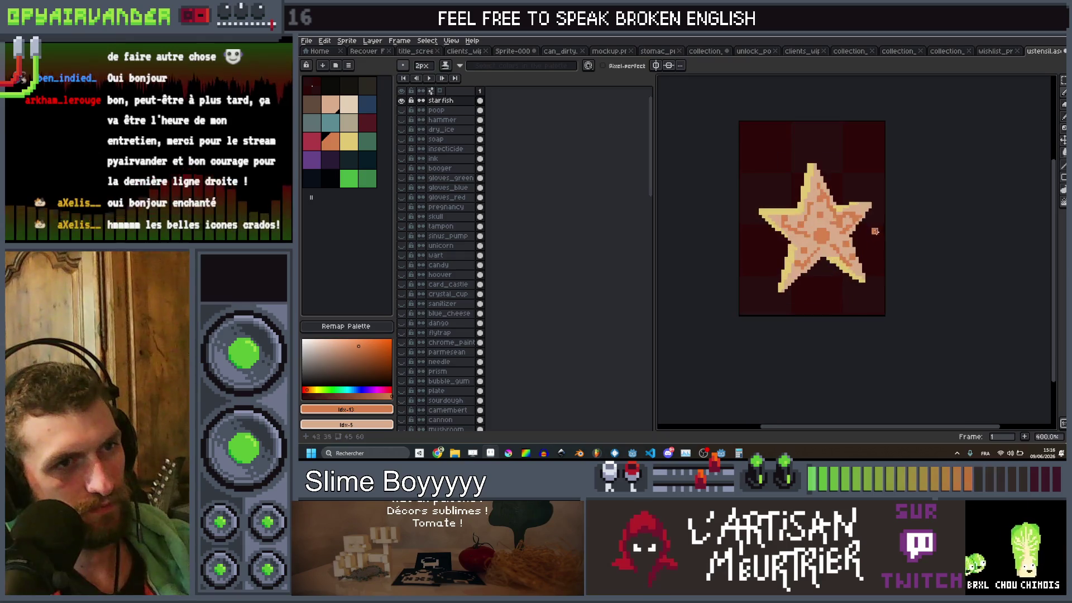
{"action": "left_click_drag", "start_coordinate": [874, 232], "coordinate": [853, 287]}
{"action": "left_click", "coordinate": [329, 87]}
{"action": "scroll", "coordinate": [840, 292], "scroll_direction": "down", "scroll_amount": 2}
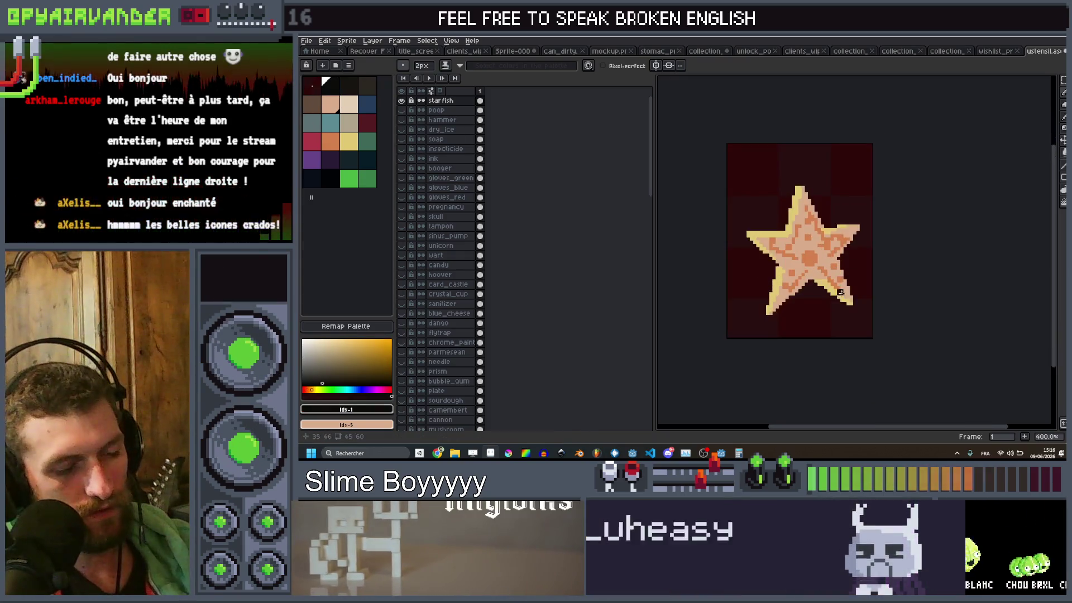
Step: Add a dark outline around the starfish and shift it up two pixels
{"action": "key", "text": "ctrl+z"}
{"action": "key", "text": "shift+o"}
{"action": "key", "text": "Return"}
{"action": "scroll", "coordinate": [825, 295], "scroll_direction": "down", "scroll_amount": 4}
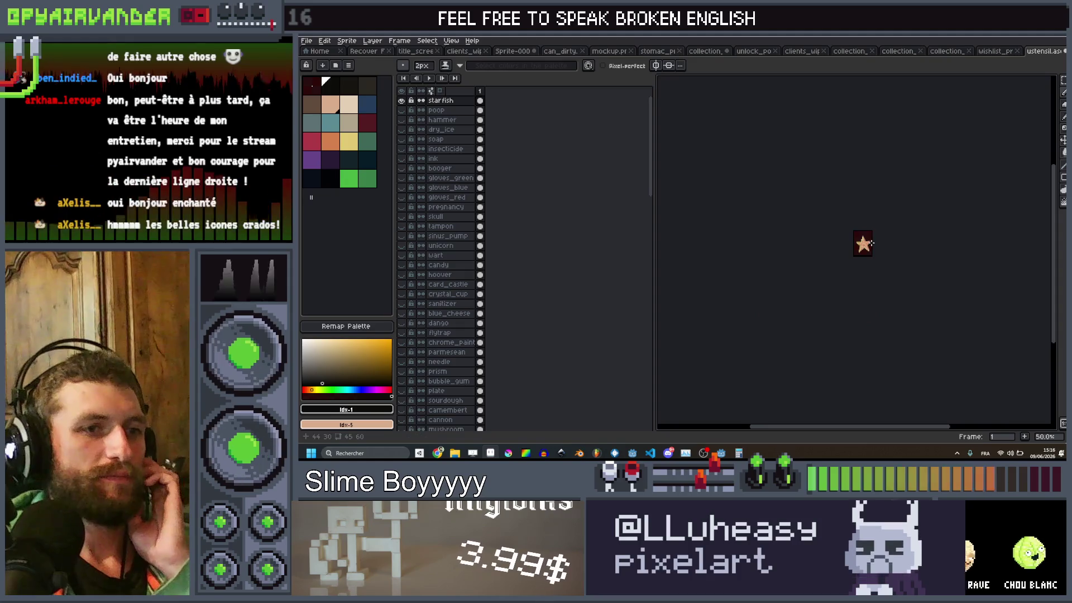
{"action": "scroll", "coordinate": [817, 241], "scroll_direction": "up", "scroll_amount": 5}
{"action": "left_click_drag", "start_coordinate": [825, 248], "coordinate": [824, 241]}
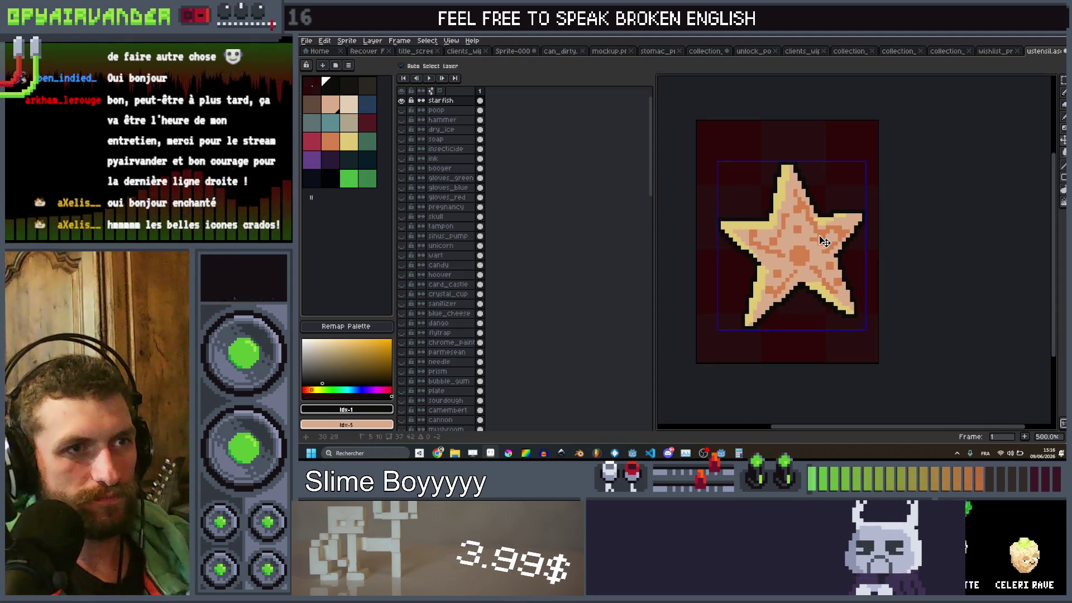
{"action": "key", "text": "ctrl+d"}
Step: Run the export script to save every layer as a separate sprite
{"action": "key", "text": "b"}
{"action": "key", "text": "ctrl+e"}
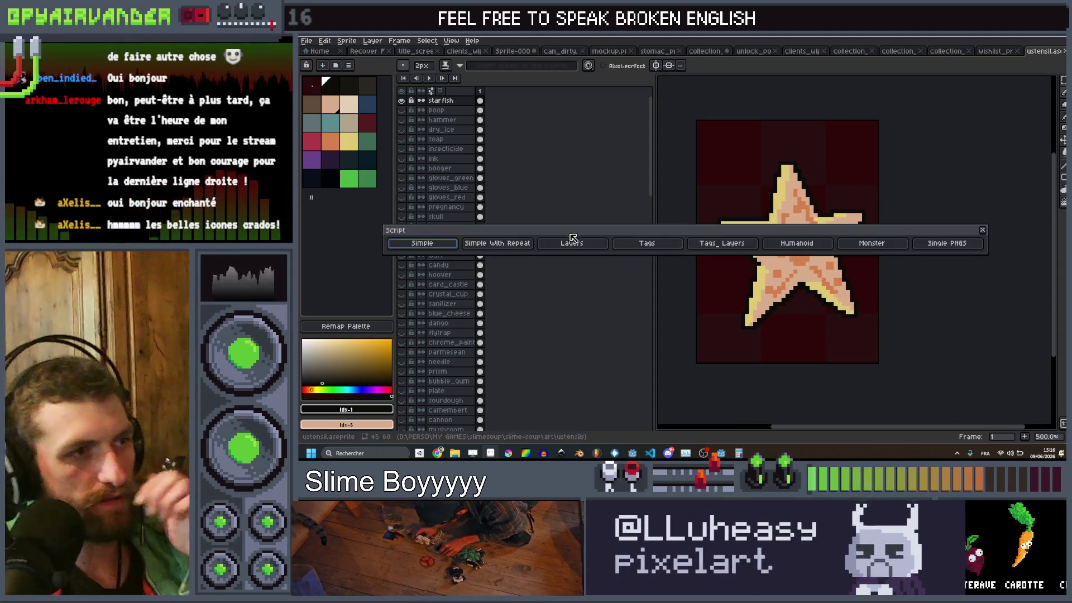
{"action": "left_click", "coordinate": [569, 246]}
{"action": "left_click", "coordinate": [701, 255]}
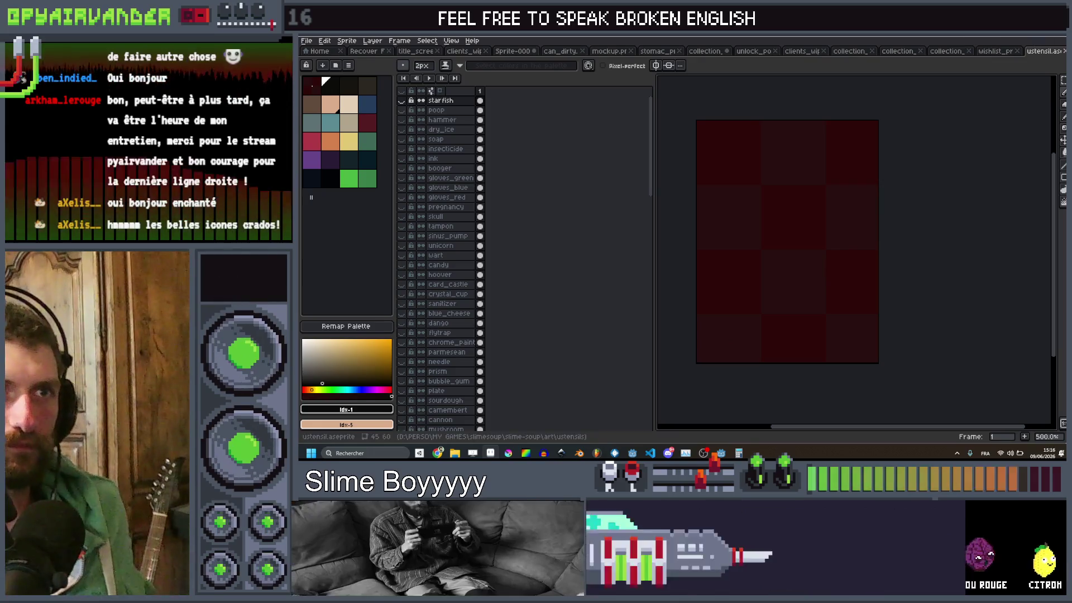
{"action": "key", "text": "alt+Tab"}
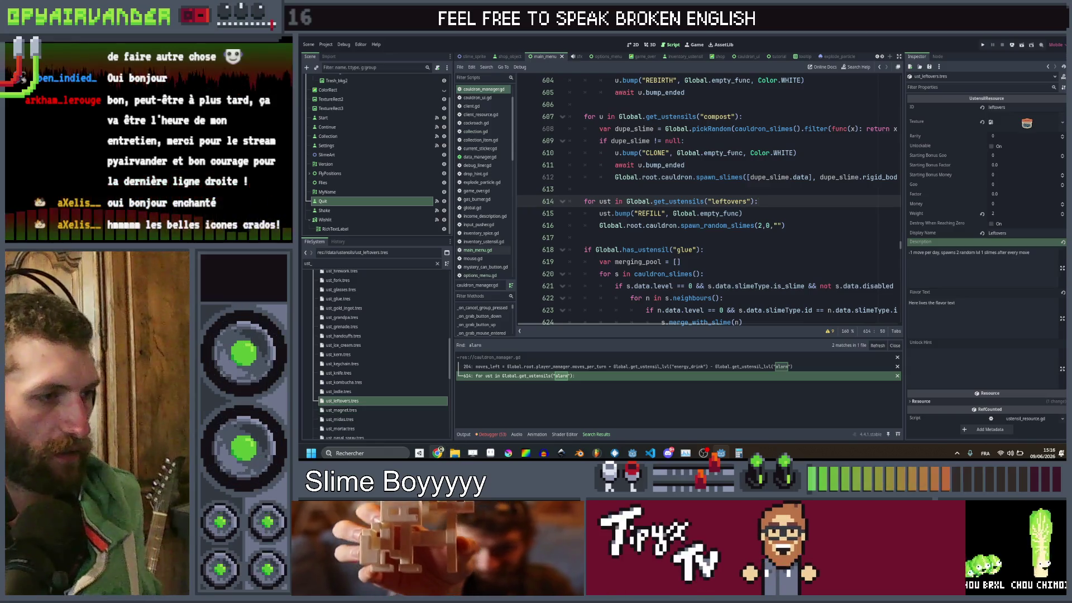
Step: Return to the Godot editor and let it re-import the newly exported sprites
{"action": "mouse_move", "coordinate": [437, 453]}
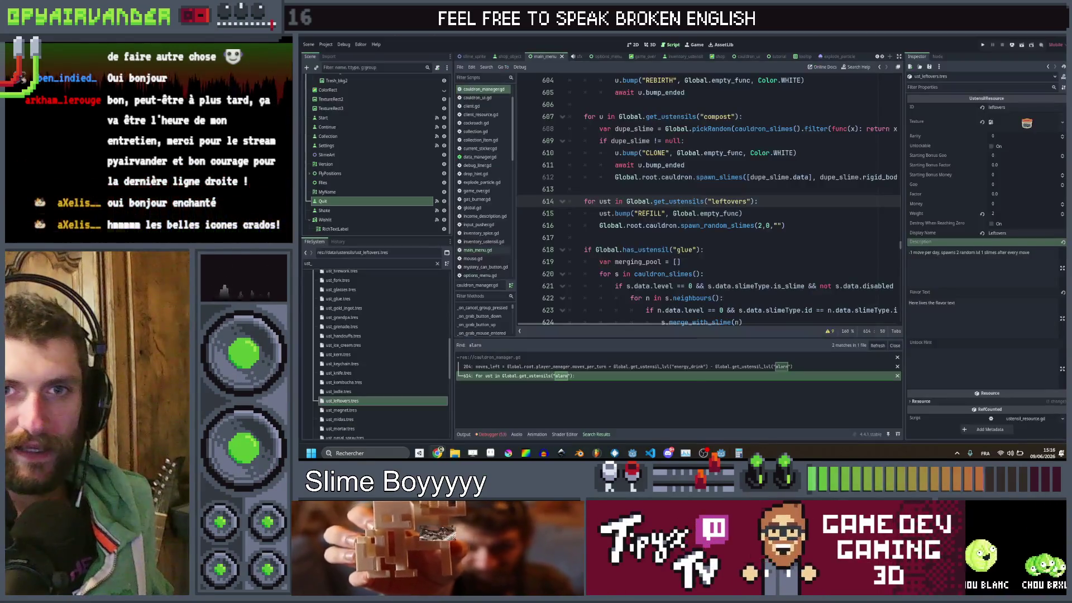